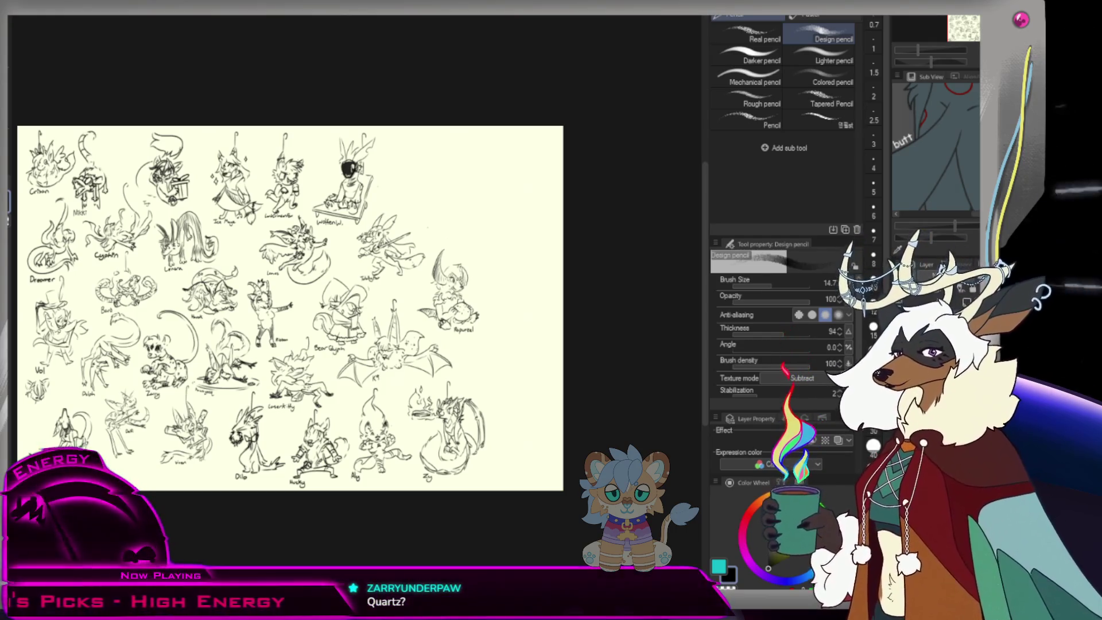
- Enlarge the view and zoom in on the empty area beside the sled doodle
scroll(290, 308, "up", 1)
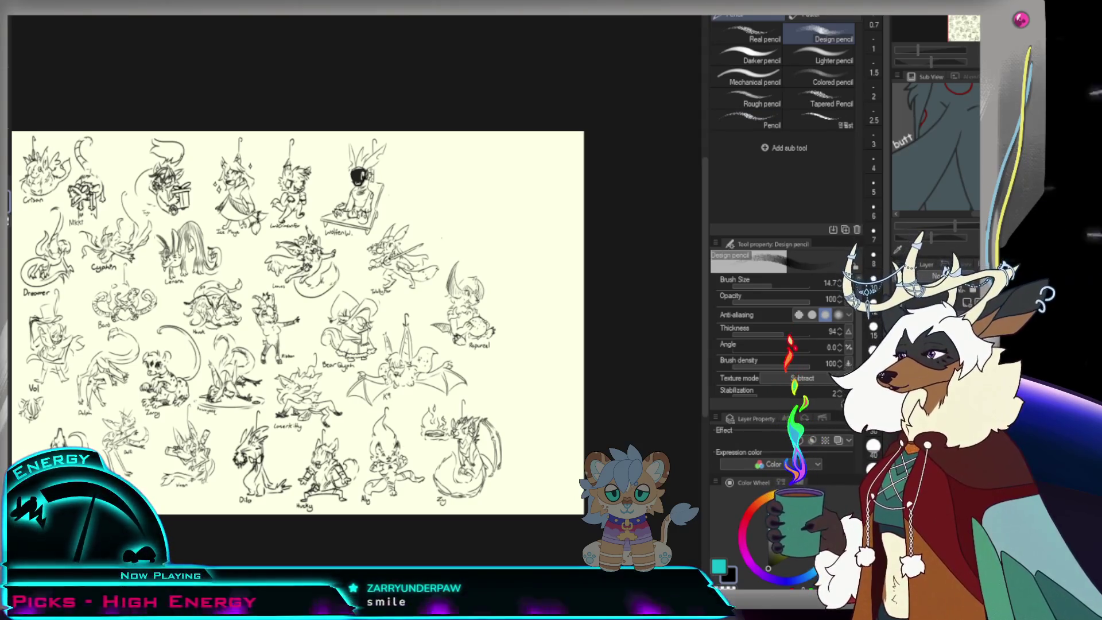
key("ctrl+plus")
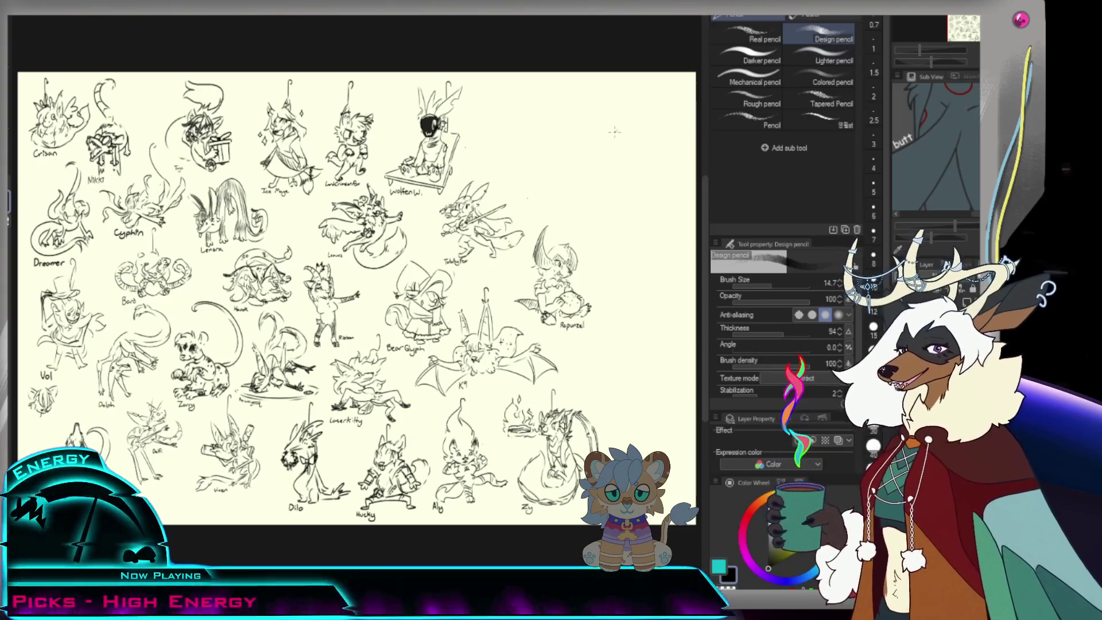
left_click(585, 133, "ctrl")
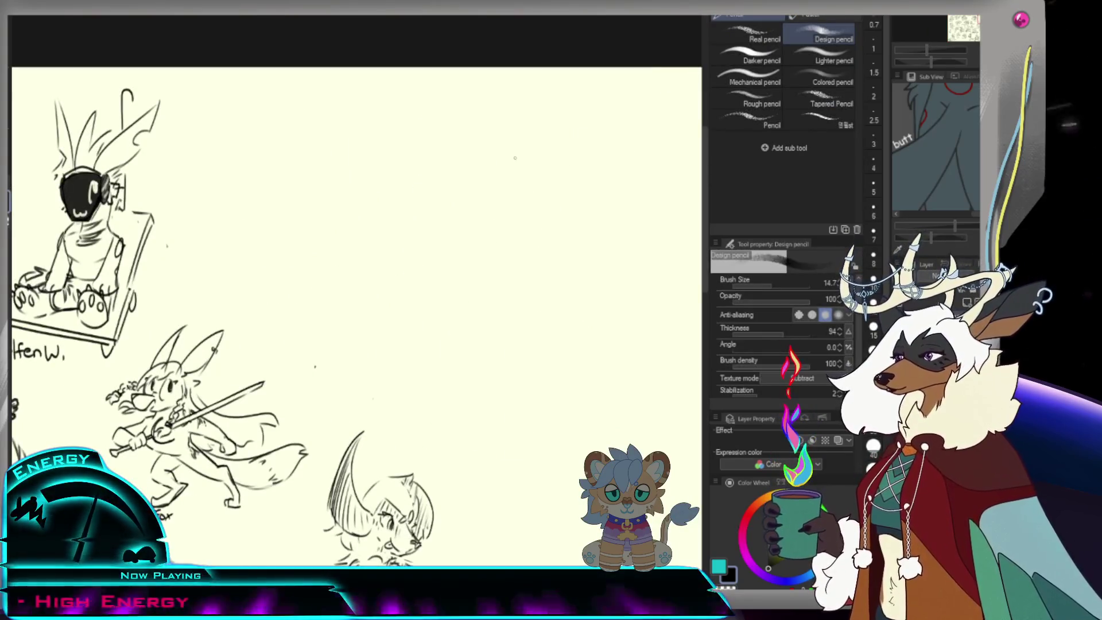
- Sketch a new head with cheek, brow, dark eye and a snout extending right
mouse_move(505, 174)
left_mouse_down()
mouse_move(504, 202)
mouse_move(527, 181)
left_mouse_up()
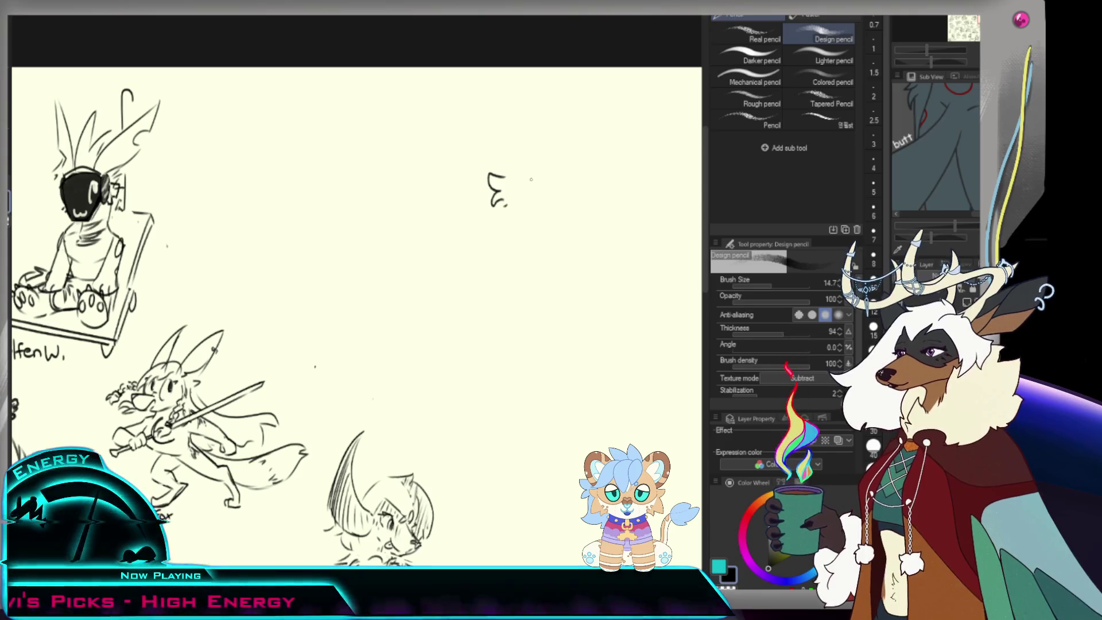
left_click_drag(519, 179, 533, 178)
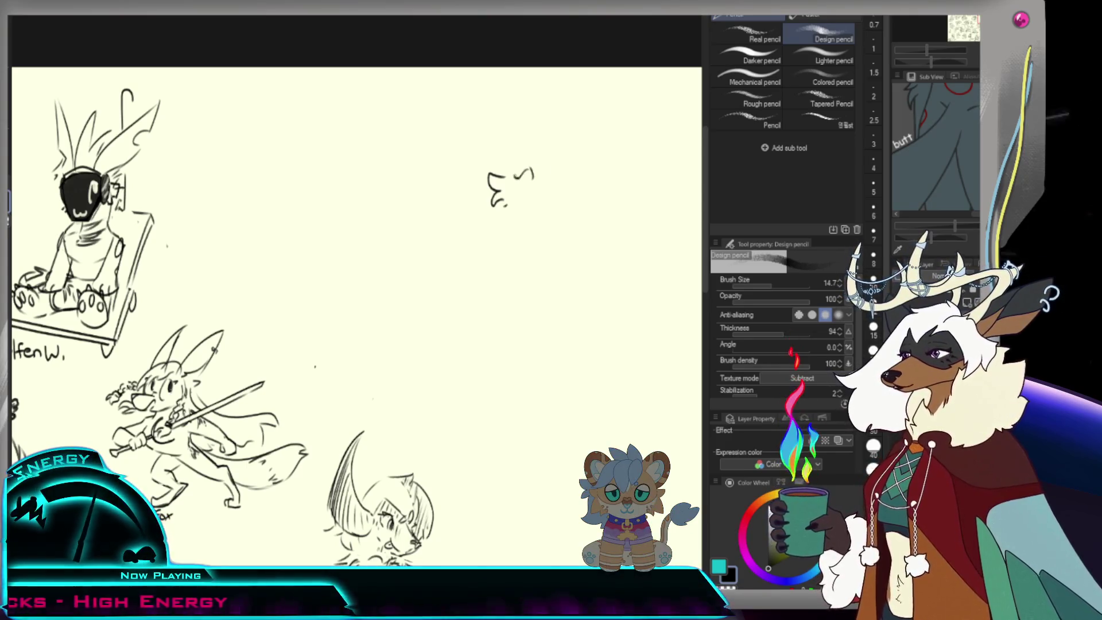
left_click_drag(533, 171, 528, 178)
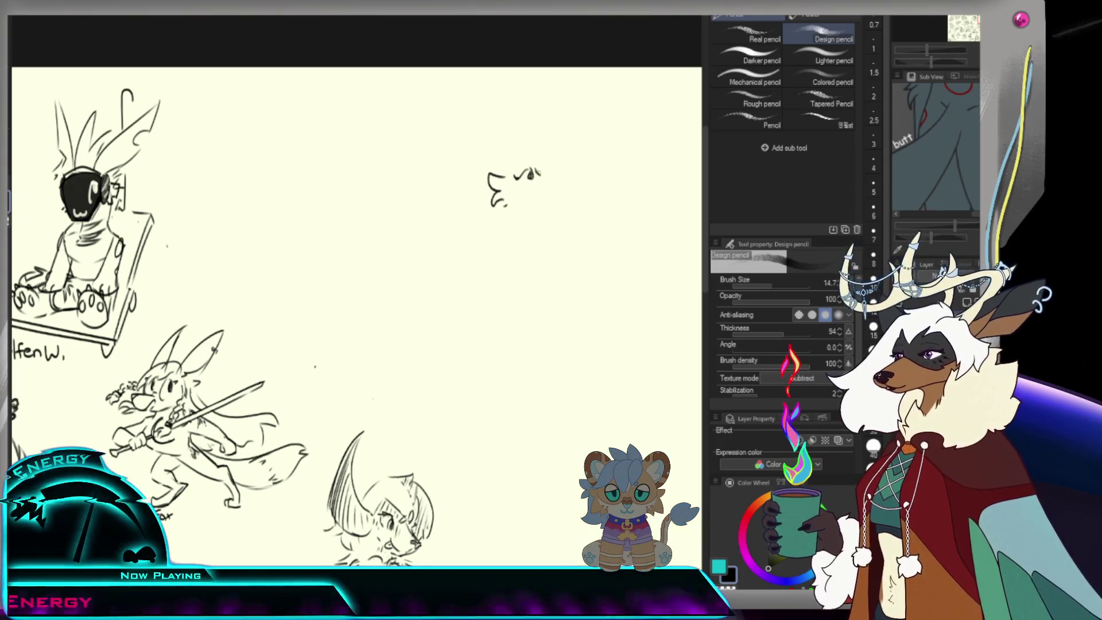
left_click_drag(510, 166, 540, 175)
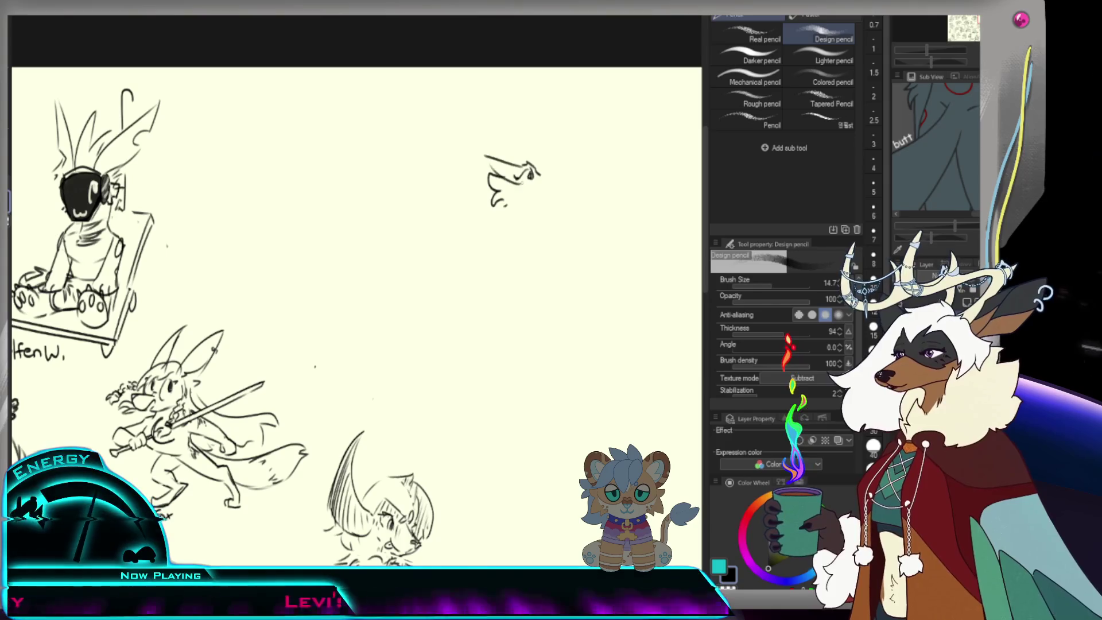
left_click_drag(534, 174, 572, 160)
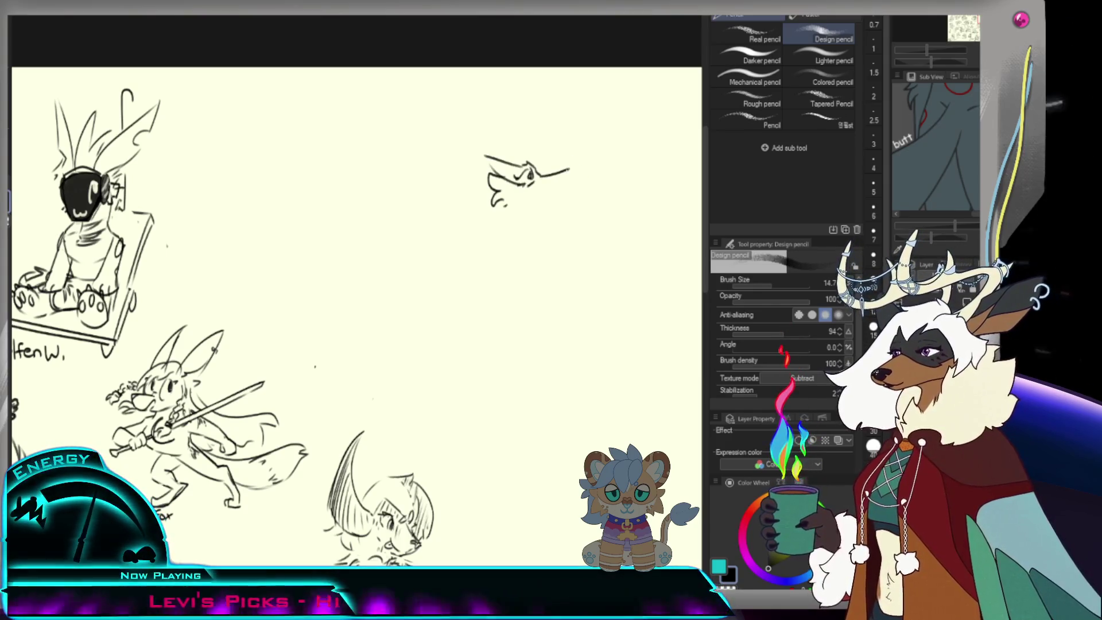
left_click_drag(564, 174, 539, 190)
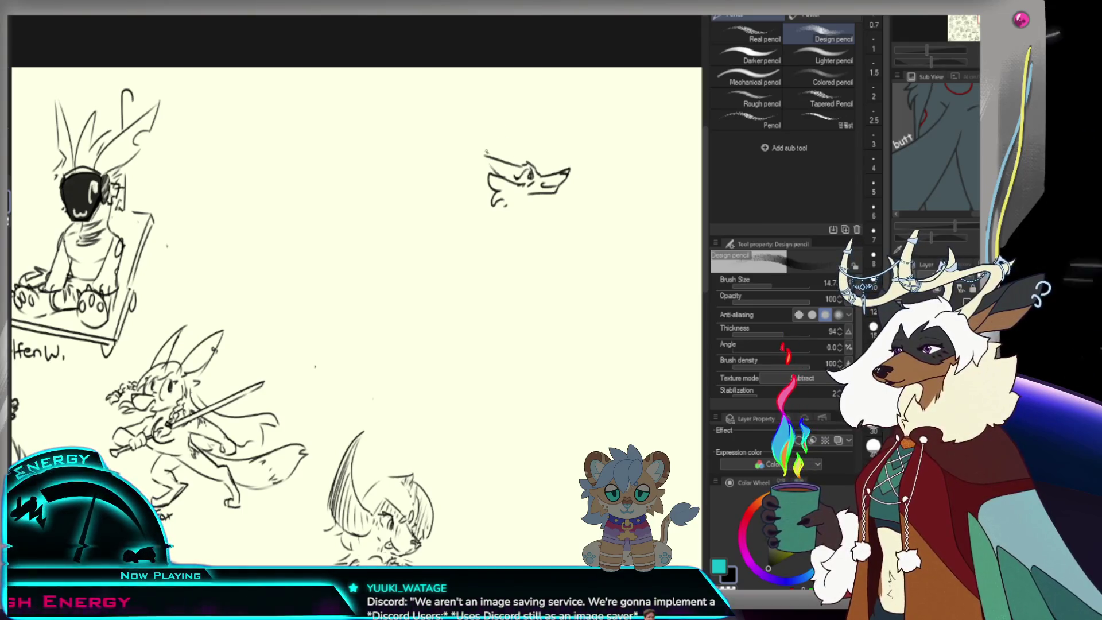
- Add a tall pointed ear and fur tufts to the fox head, then undo those strokes
mouse_move(496, 154)
left_mouse_down()
mouse_move(549, 112)
mouse_move(546, 163)
left_mouse_up()
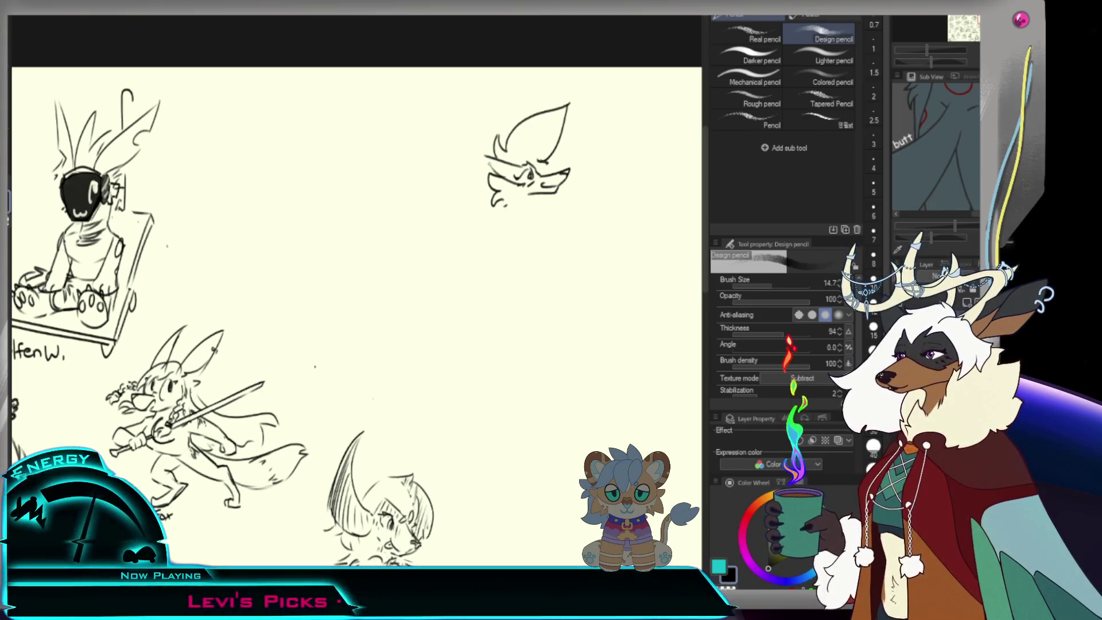
mouse_move(489, 165)
left_mouse_down()
mouse_move(454, 182)
mouse_move(475, 204)
left_mouse_up()
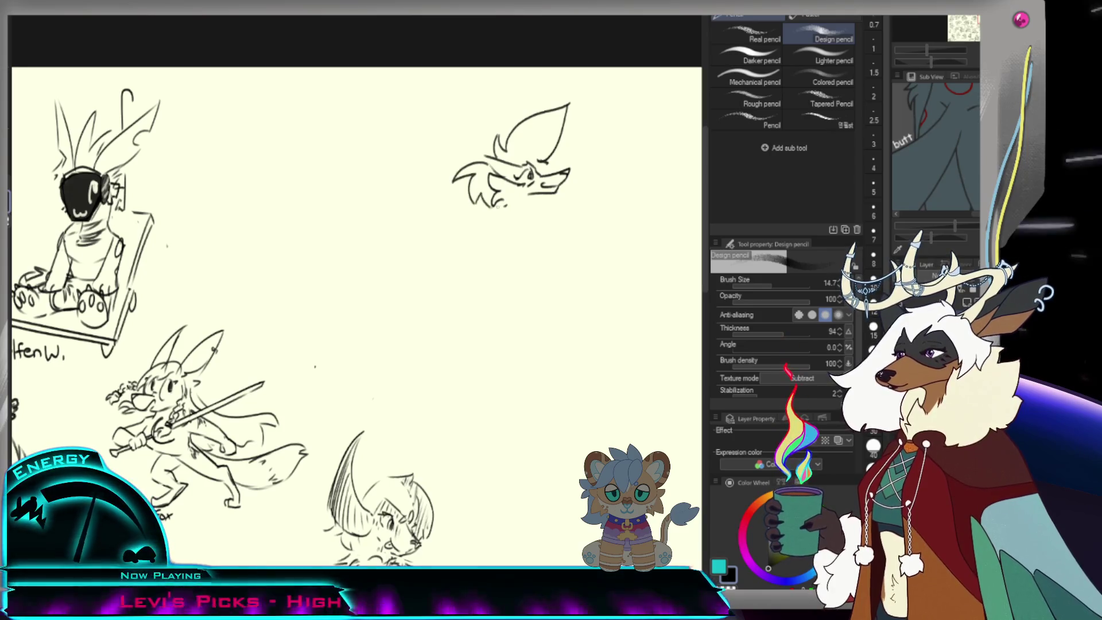
mouse_move(517, 144)
left_mouse_down()
mouse_move(525, 156)
mouse_move(521, 141)
mouse_move(473, 167)
left_mouse_up()
key("ctrl+z")
key("ctrl+z")
key("ctrl+z")
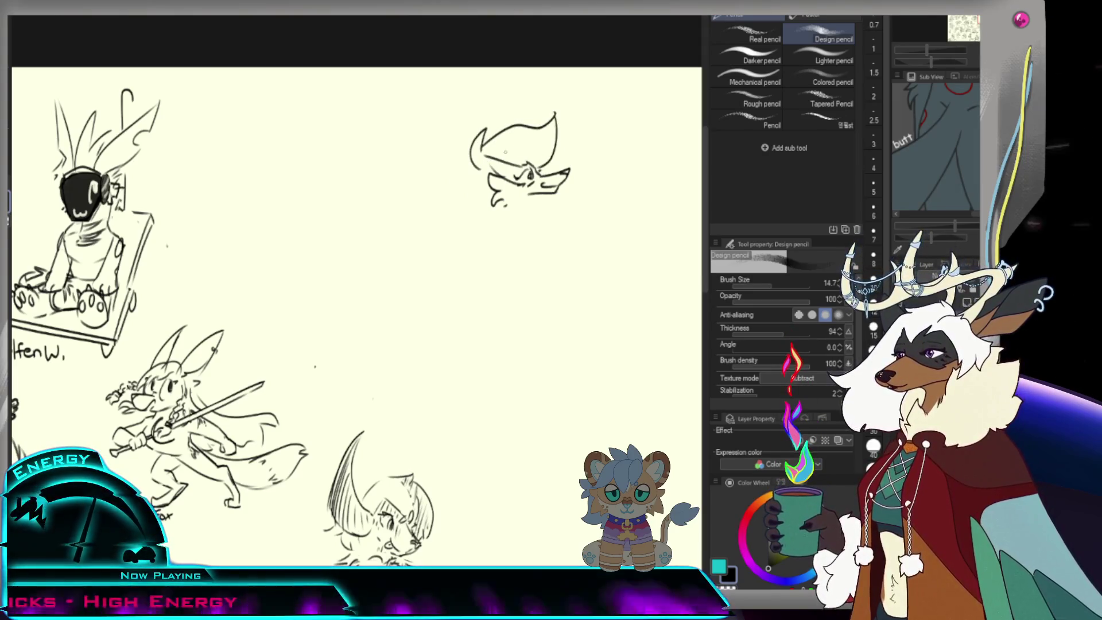
- Draw a curving tuft behind the fox's head and discard a trial jaw line
left_click_drag(480, 164, 456, 201)
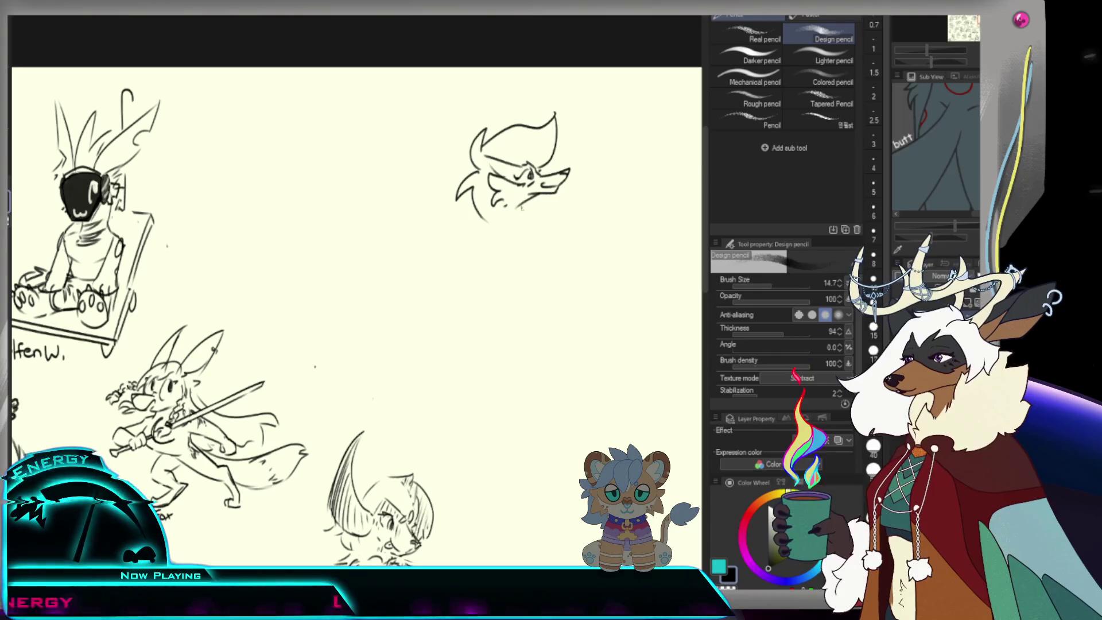
left_click_drag(520, 208, 551, 202)
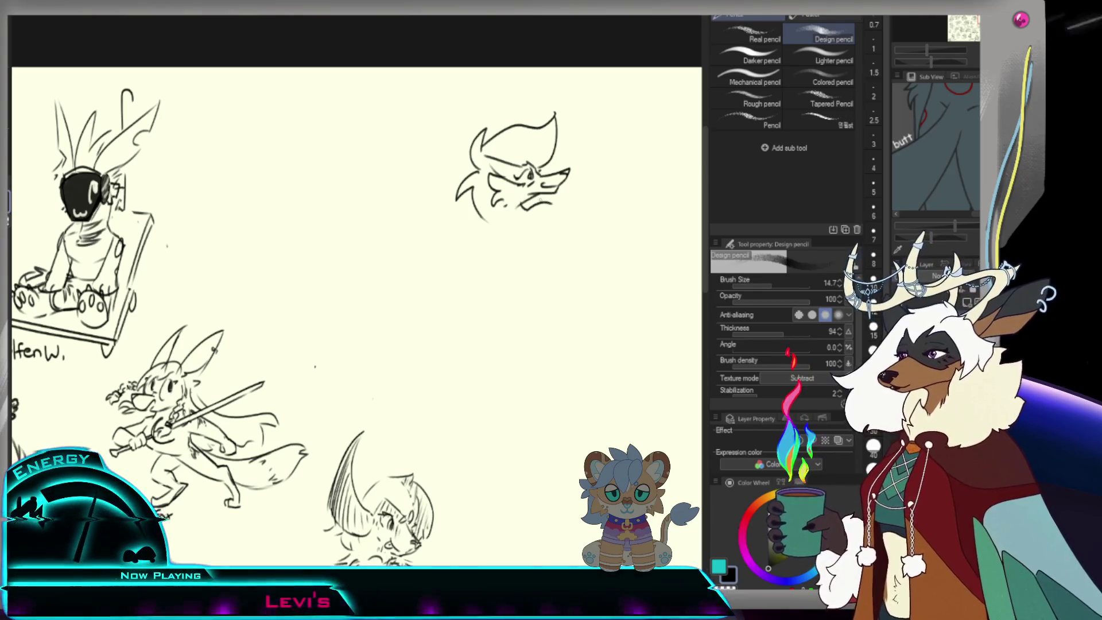
key("ctrl+z")
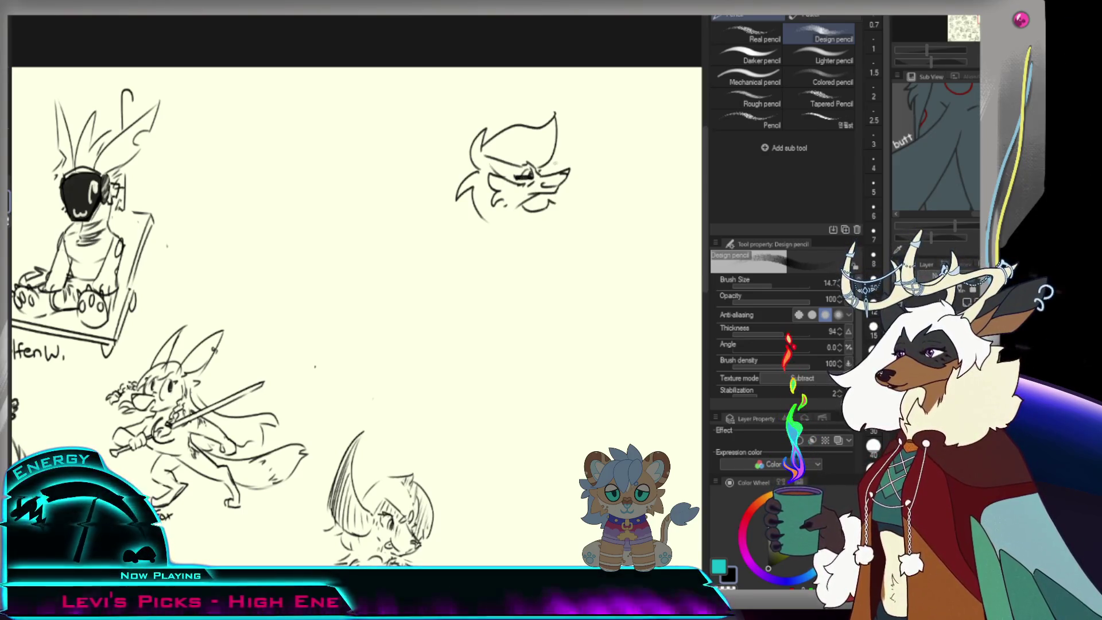
key("e")
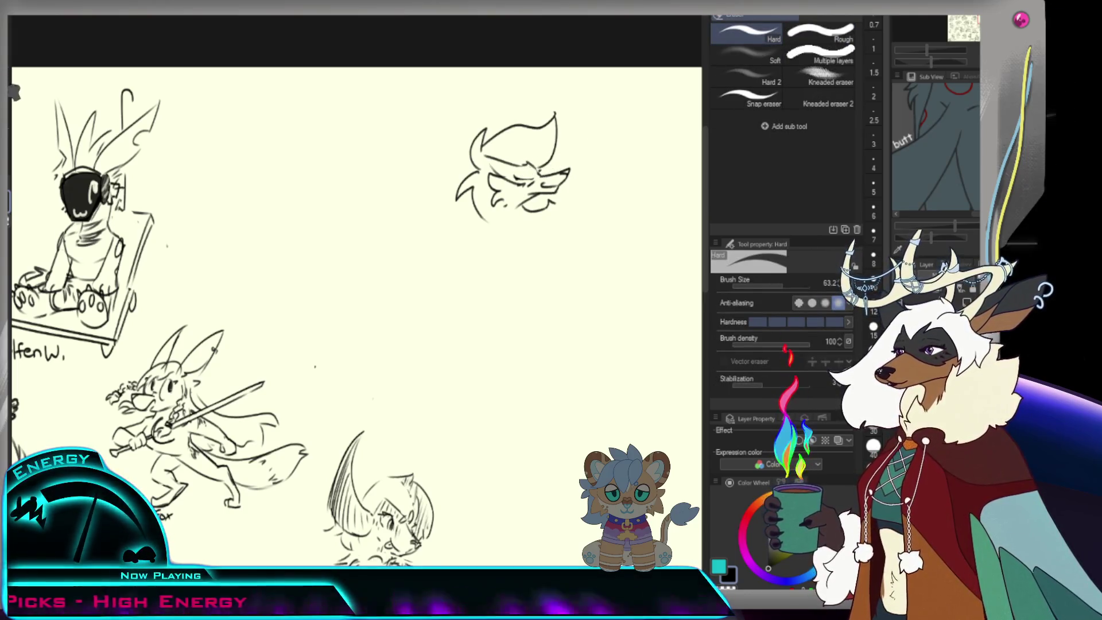
- Add short pencil strokes at the fox's mouth corner and beside its chin
key("p")
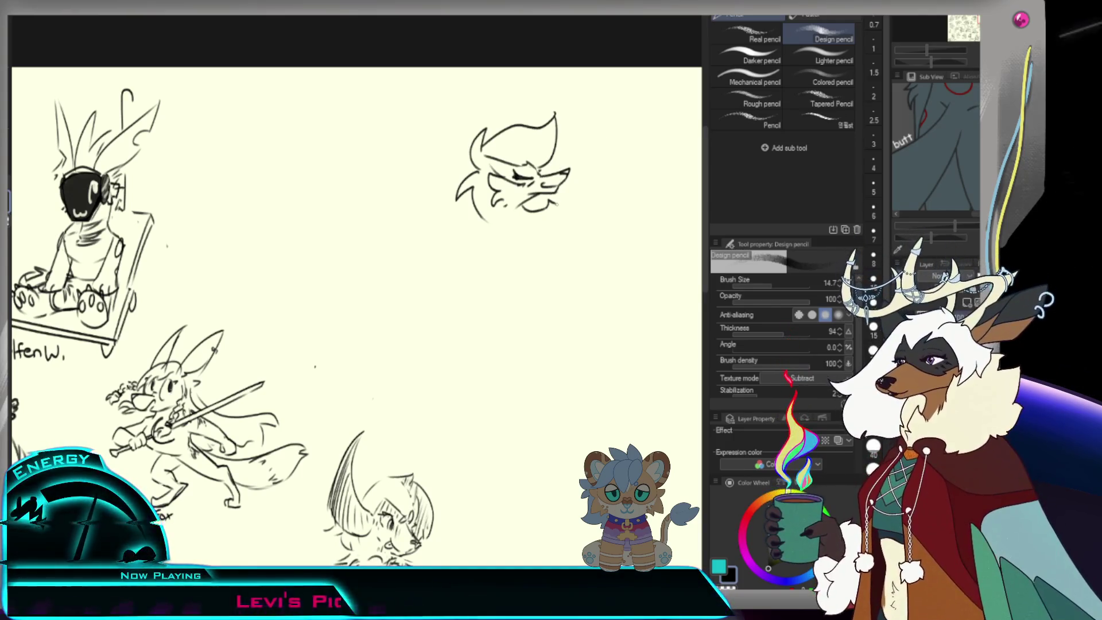
left_click_drag(552, 208, 568, 201)
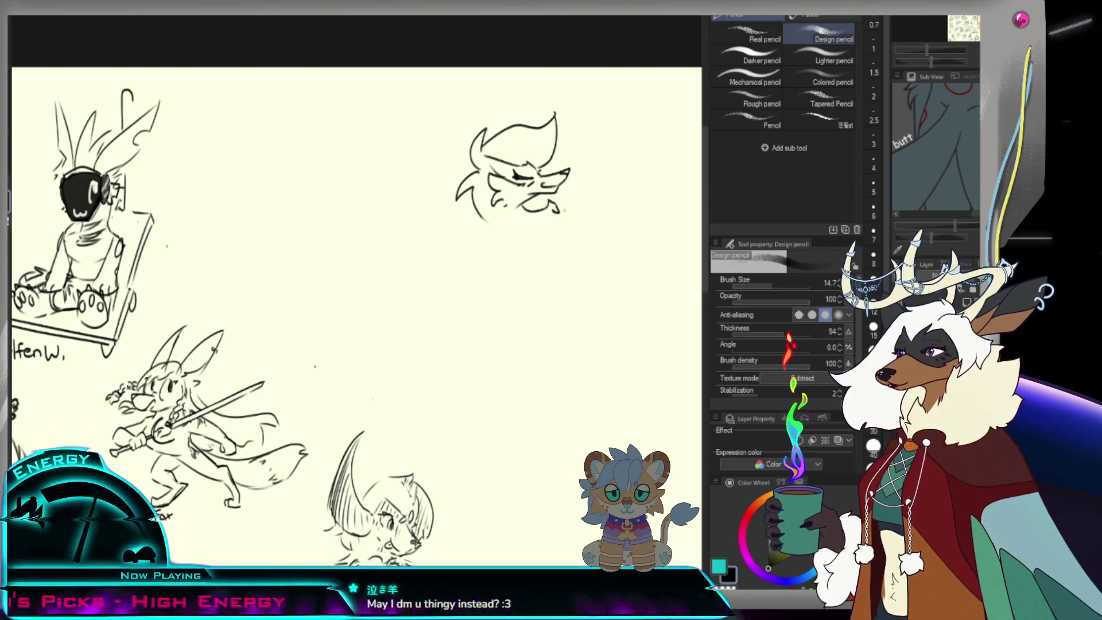
mouse_move(567, 205)
left_mouse_down()
mouse_move(566, 219)
mouse_move(568, 198)
mouse_move(581, 195)
left_mouse_up()
- Redraw the small hand by the face's chin, undoing stray strokes along the way
key("ctrl+z")
key("ctrl+z")
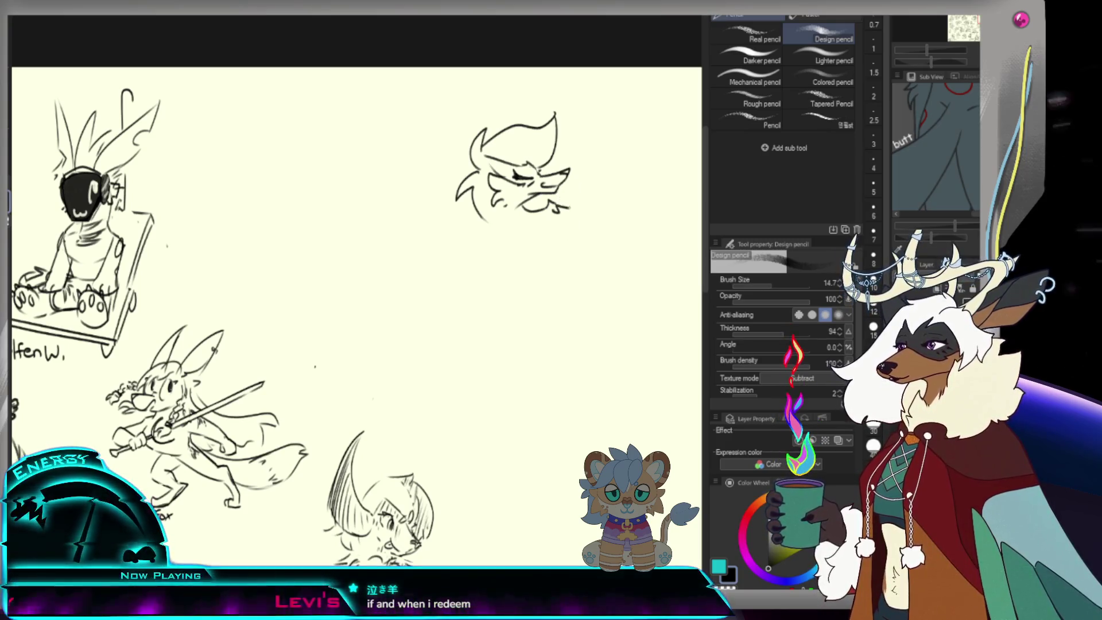
mouse_move(555, 207)
left_mouse_down()
mouse_move(570, 214)
mouse_move(549, 220)
left_mouse_up()
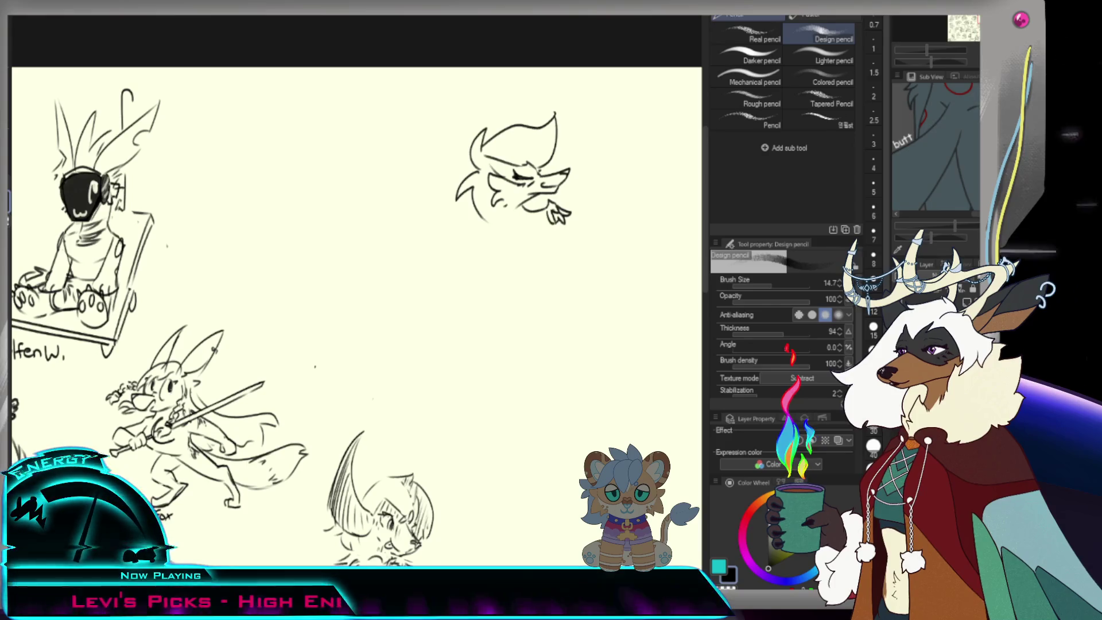
key("ctrl+z")
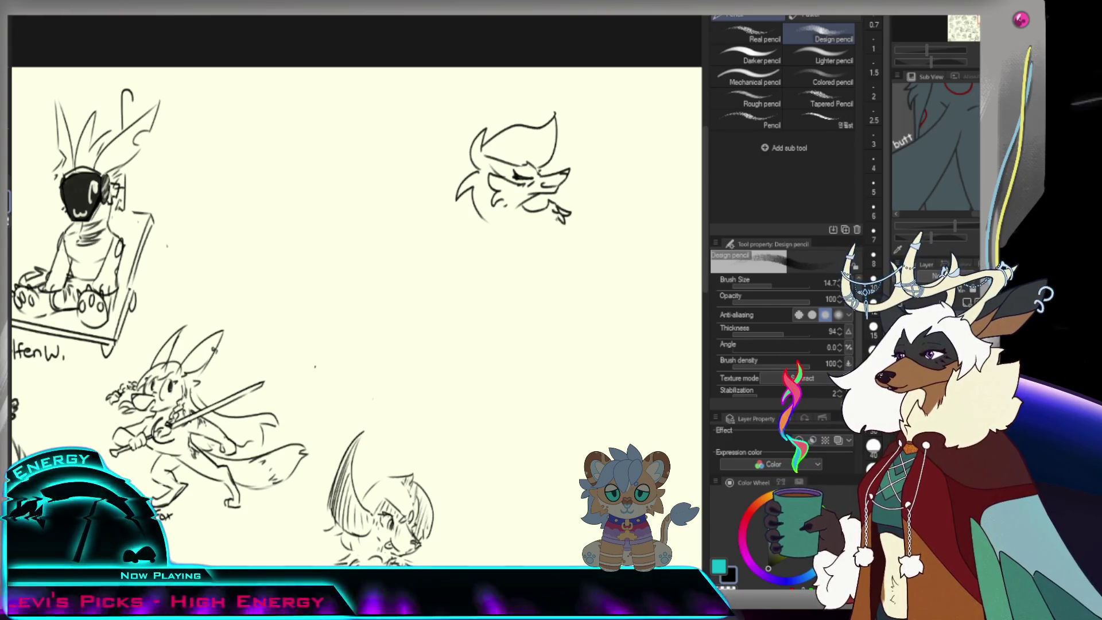
left_click_drag(559, 217, 569, 222)
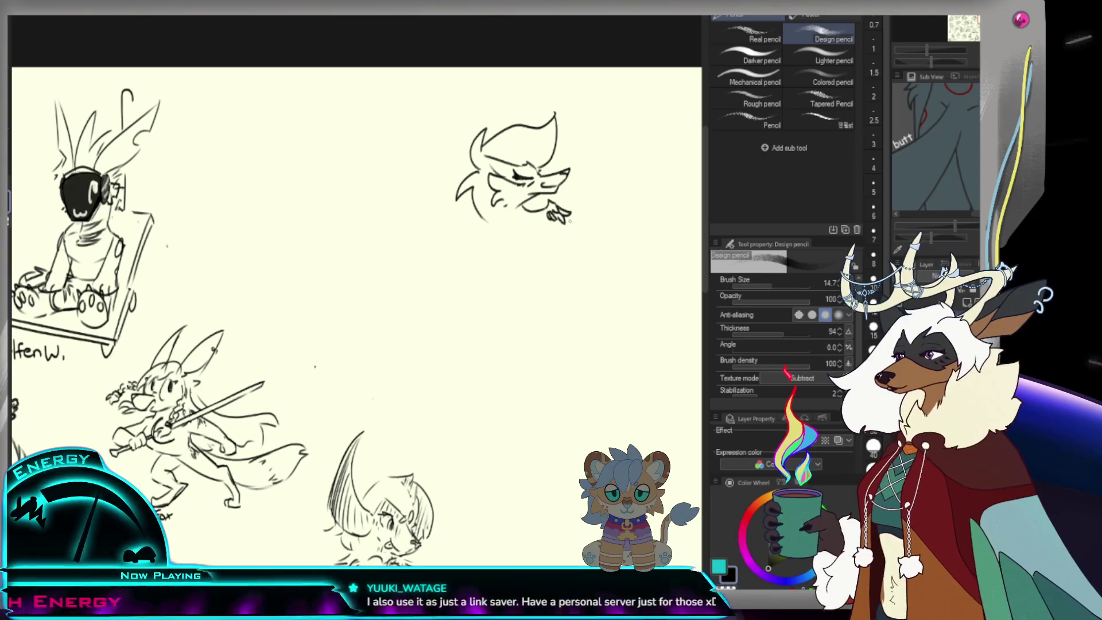
mouse_move(569, 220)
left_mouse_down()
mouse_move(571, 244)
mouse_move(595, 194)
left_mouse_up()
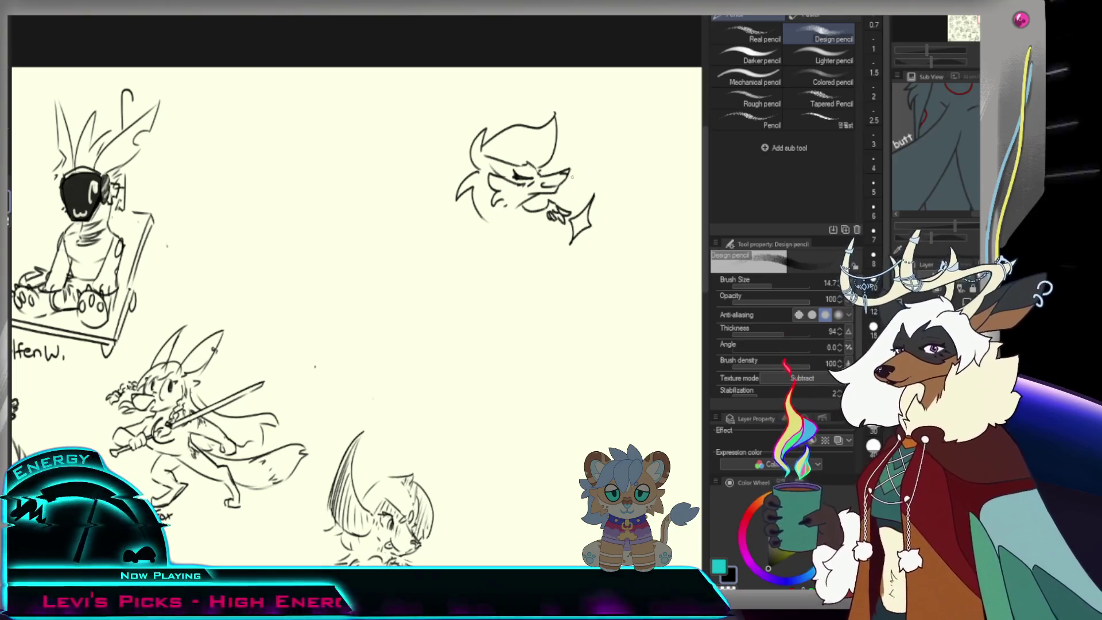
- Add and lengthen the sparkle's points, and start a wing curve left of the head
left_click_drag(597, 226, 606, 230)
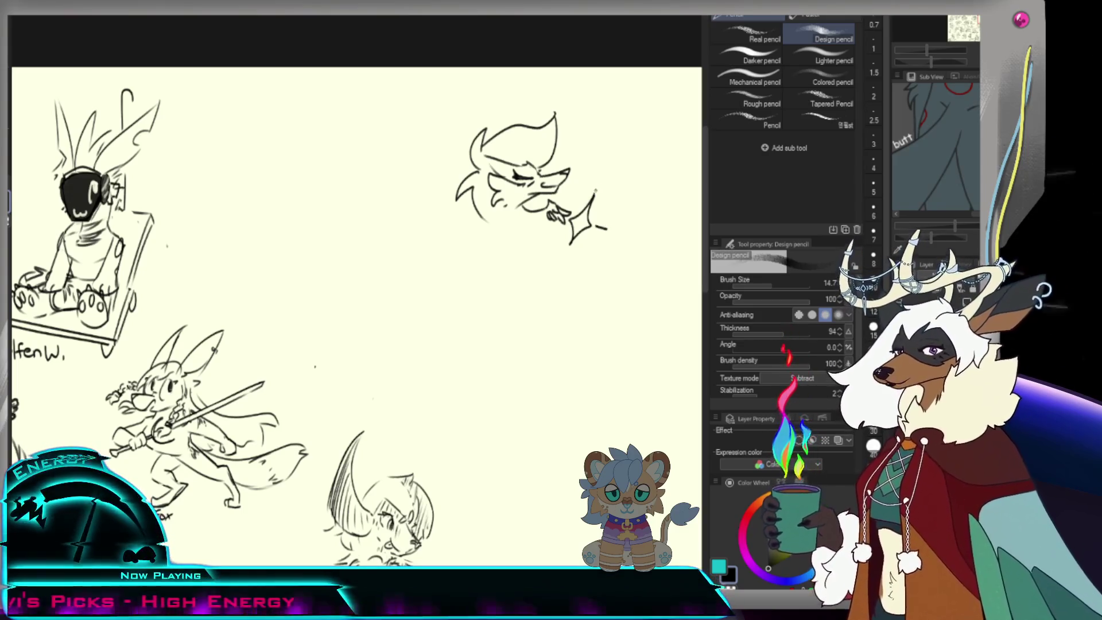
left_click_drag(597, 186, 594, 196)
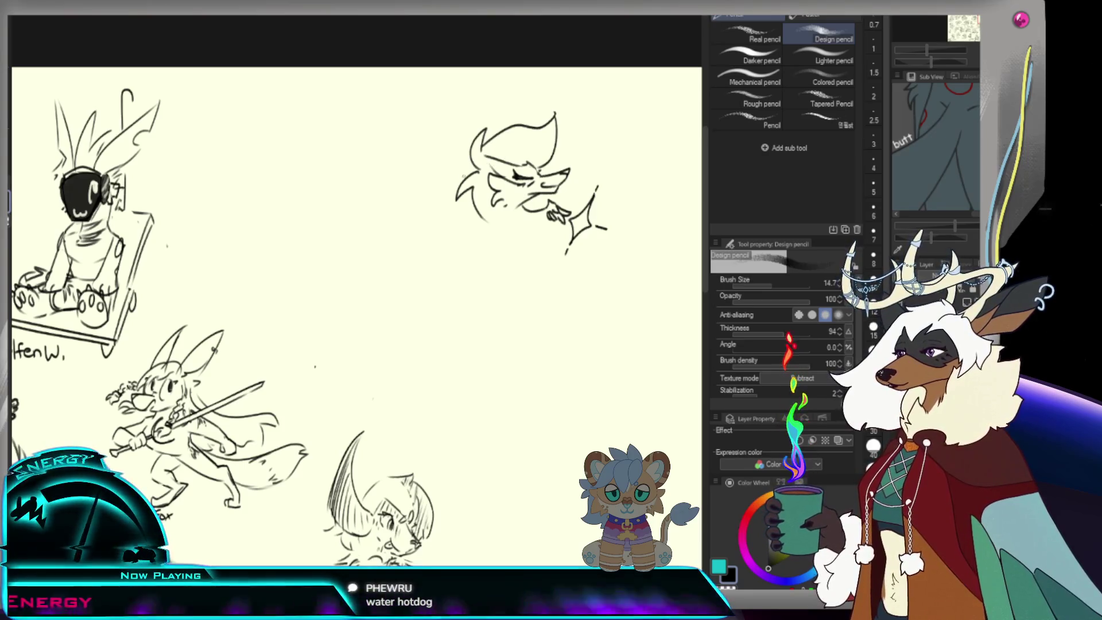
left_click_drag(419, 141, 436, 215)
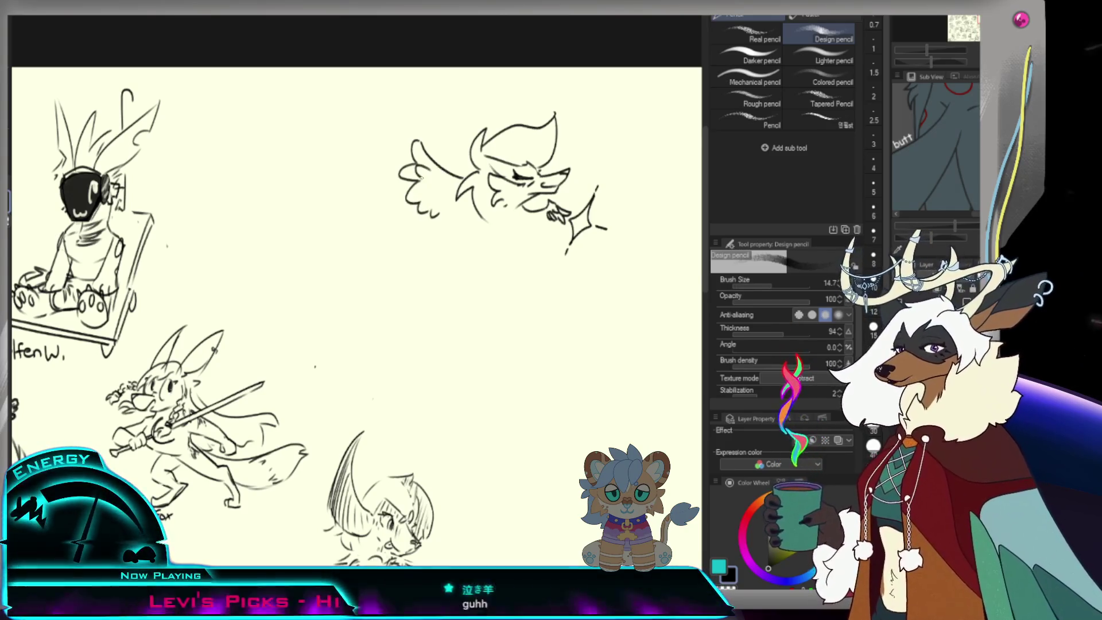
- Add feather strokes inside the wing, removing a stray mark
left_click_drag(441, 184, 453, 191)
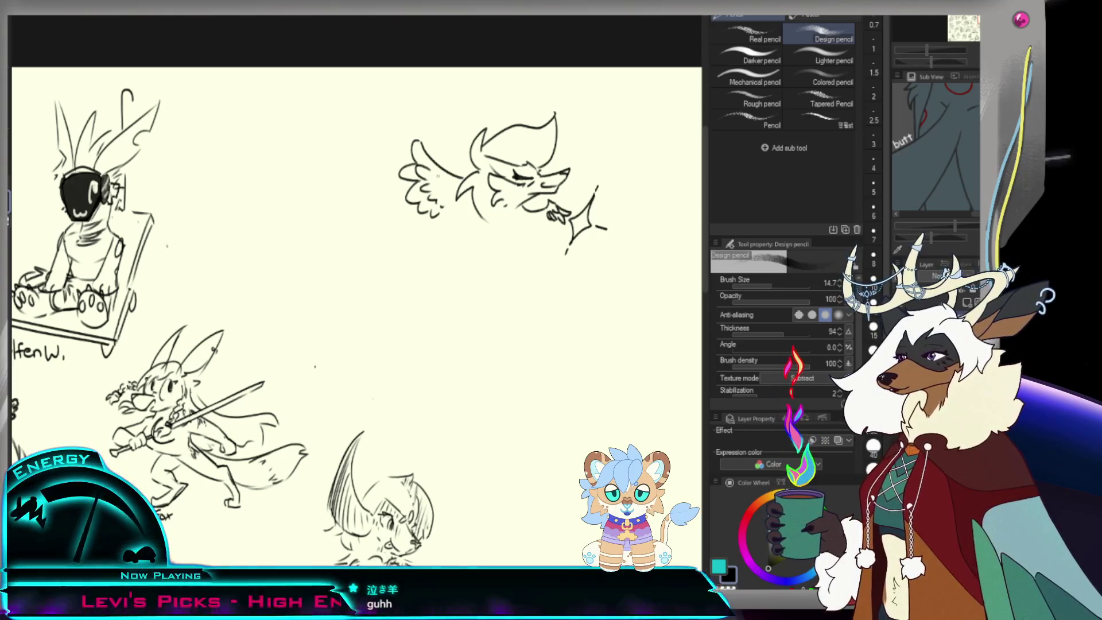
key("ctrl+z")
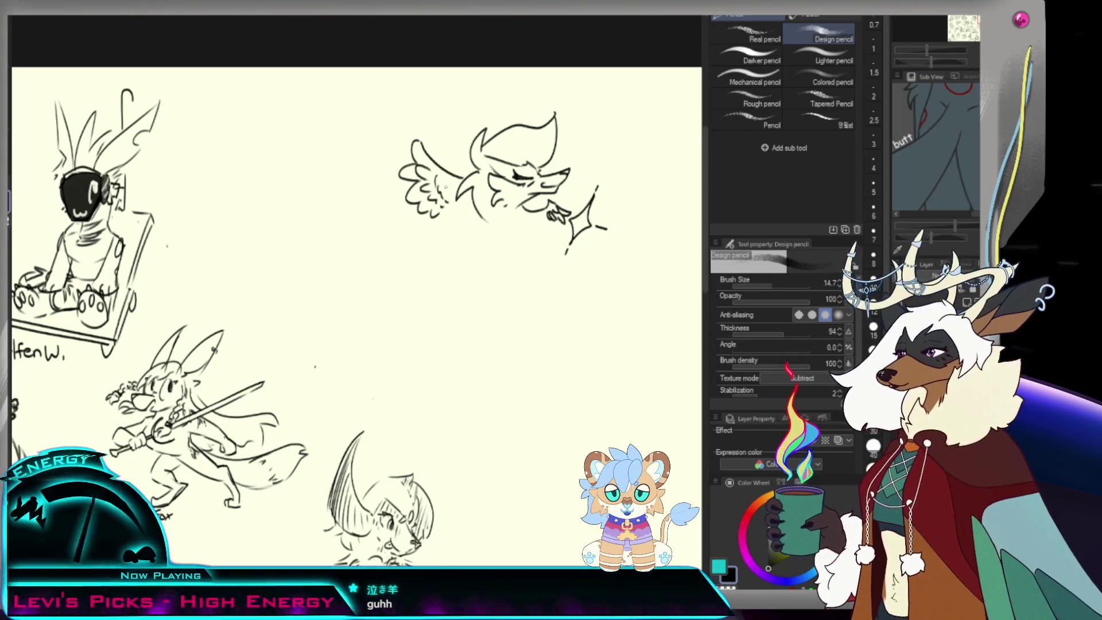
mouse_move(439, 184)
left_mouse_down()
mouse_move(454, 217)
mouse_move(487, 211)
mouse_move(495, 228)
mouse_move(494, 216)
left_mouse_up()
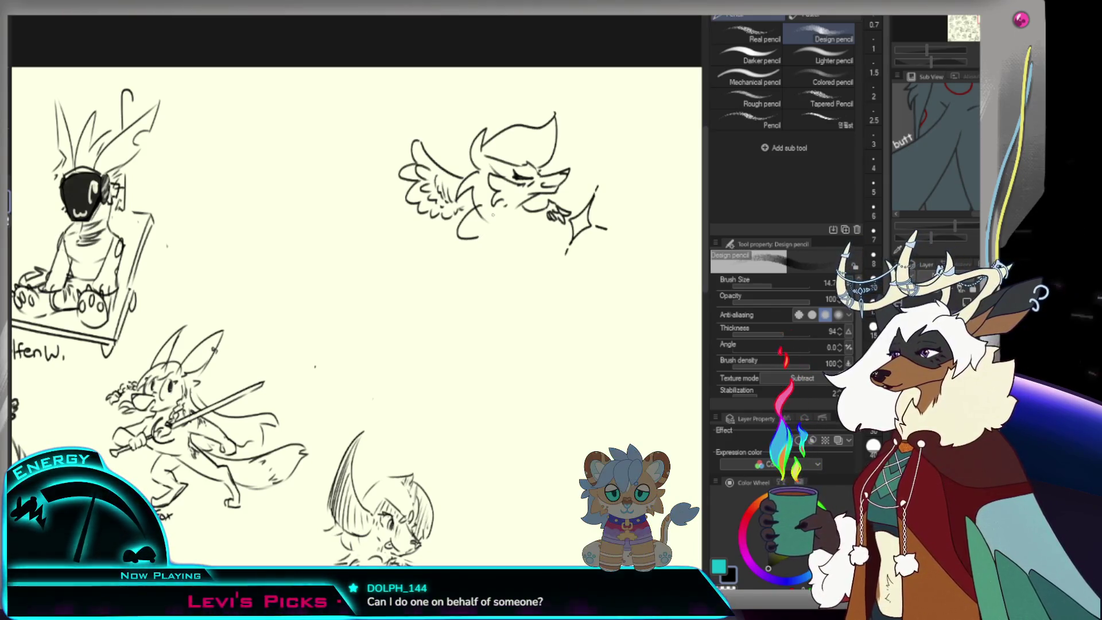
- Sketch a small curl below the wing and try lower-left body curves, then undo them
mouse_move(485, 232)
left_mouse_down()
mouse_move(494, 243)
mouse_move(468, 250)
left_mouse_up()
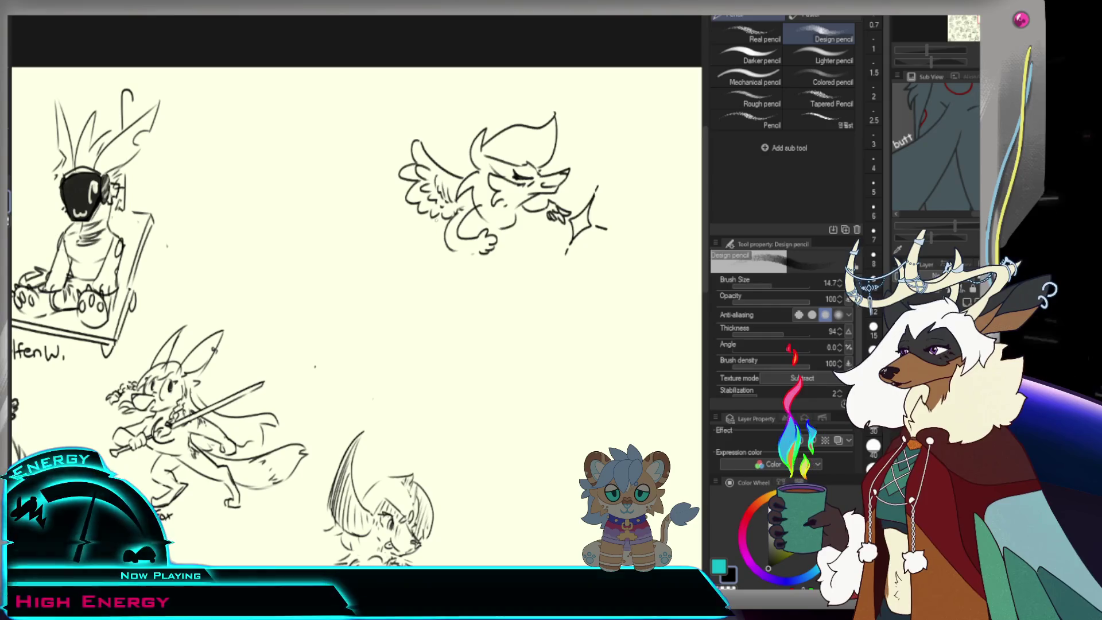
mouse_move(426, 222)
left_mouse_down()
mouse_move(415, 249)
mouse_move(422, 261)
left_mouse_up()
mouse_move(444, 225)
left_mouse_down()
mouse_move(454, 251)
mouse_move(412, 249)
left_mouse_up()
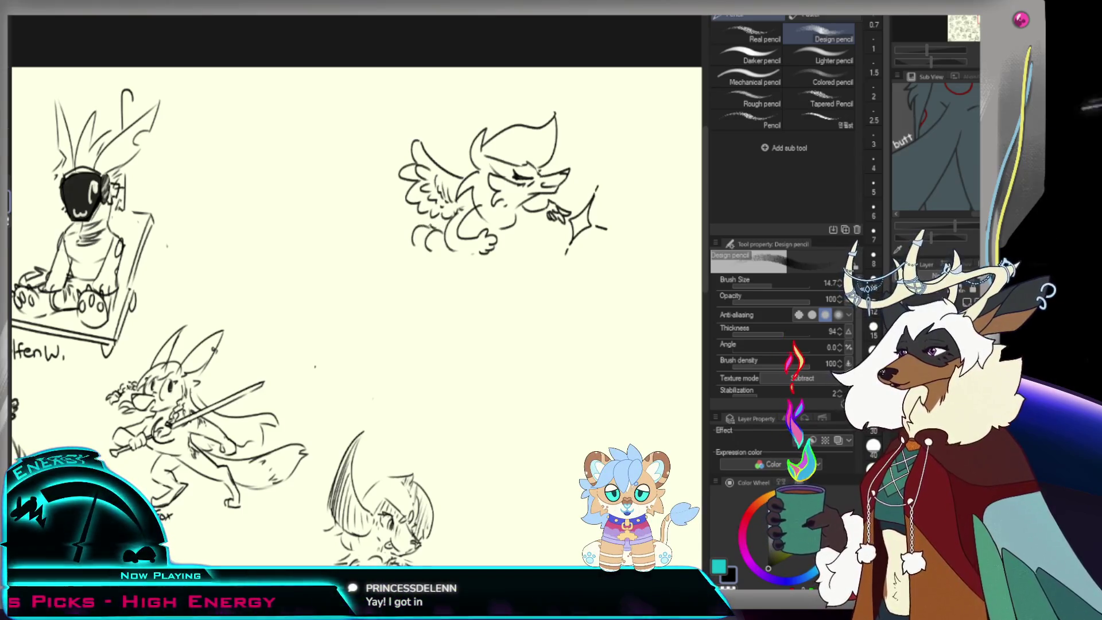
key("ctrl+z")
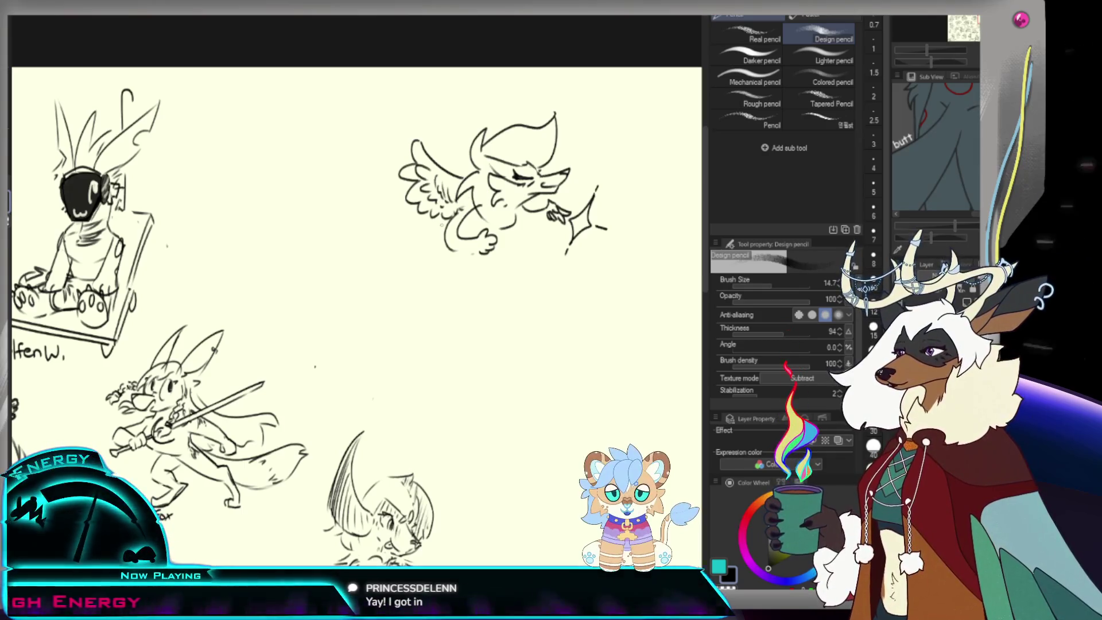
- Draw a curved tail and a leg on the winged creature, and erase part of the hand lines
left_click_drag(401, 219, 369, 265)
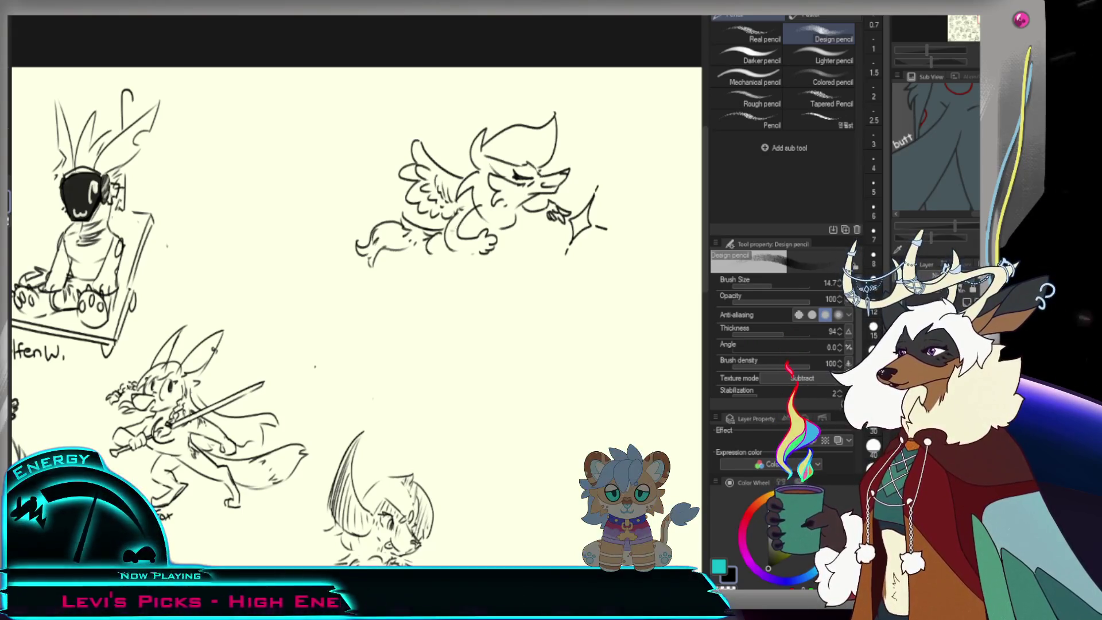
mouse_move(458, 258)
left_mouse_down()
mouse_move(447, 285)
mouse_move(431, 285)
mouse_move(452, 288)
left_mouse_up()
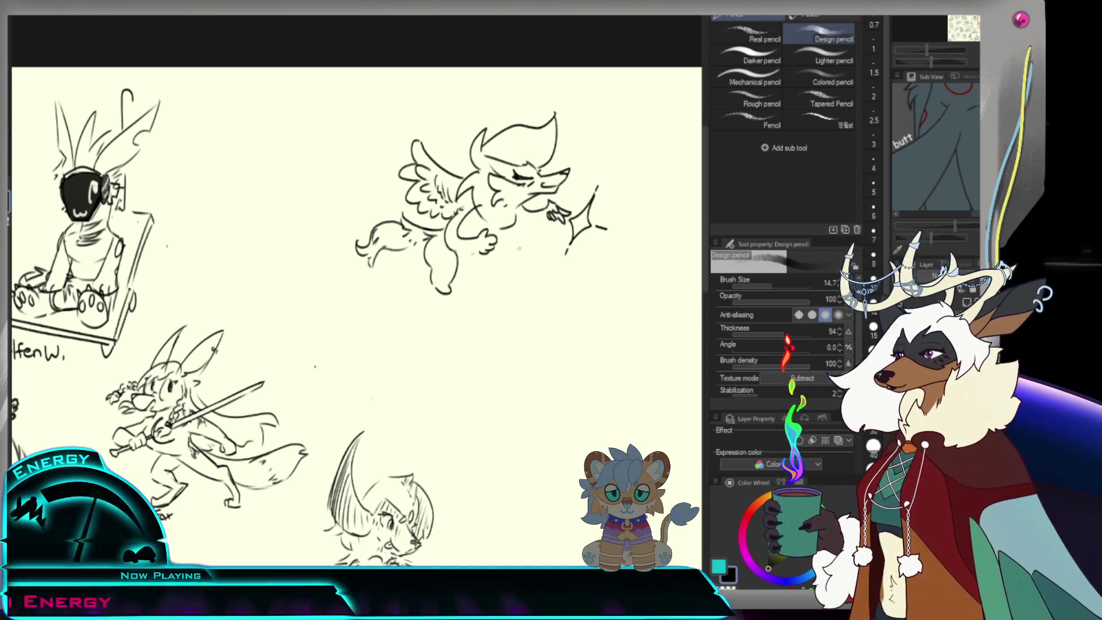
key("e")
mouse_move(470, 230)
left_mouse_down()
mouse_move(475, 253)
mouse_move(485, 226)
mouse_move(494, 238)
left_mouse_up()
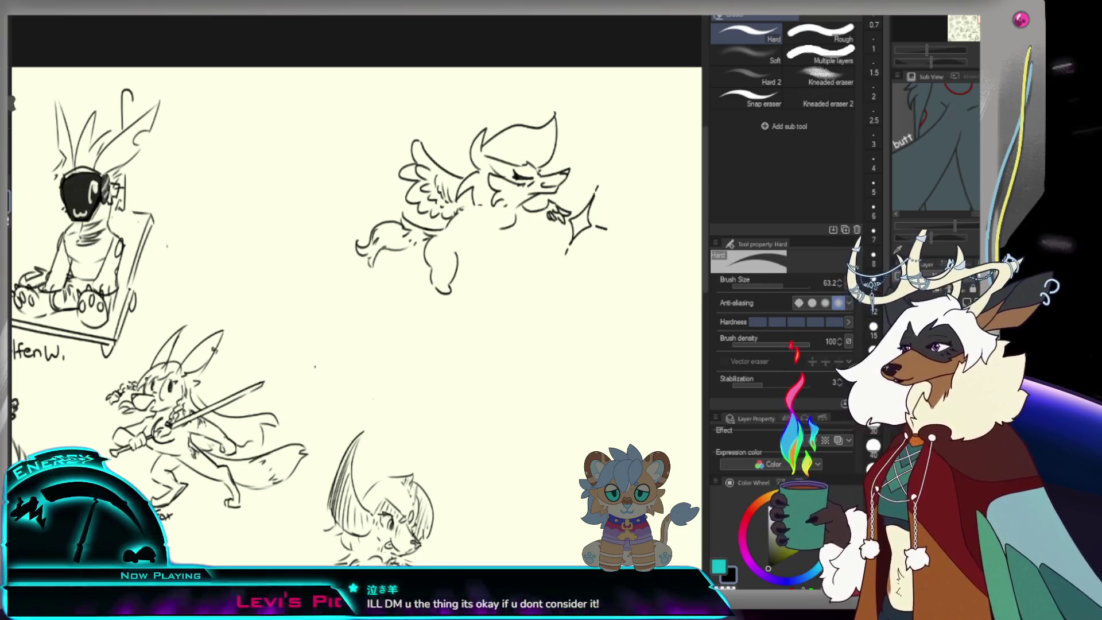
- Make the eraser much larger and zoom out, then back in on part of the sheet
key("p")
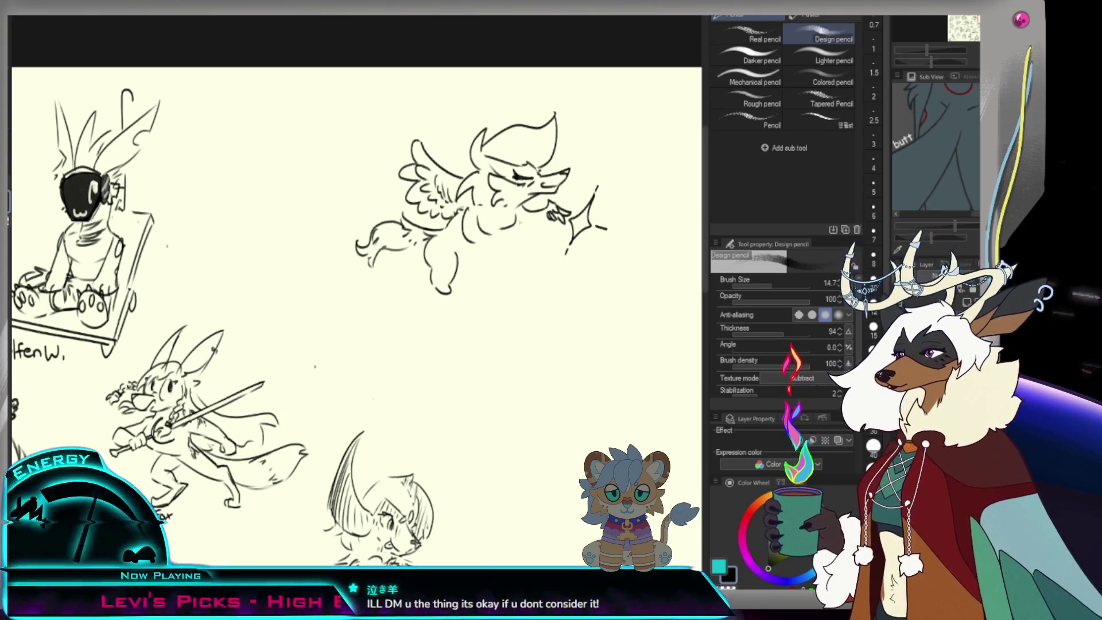
key("e")
key("ctrl+z")
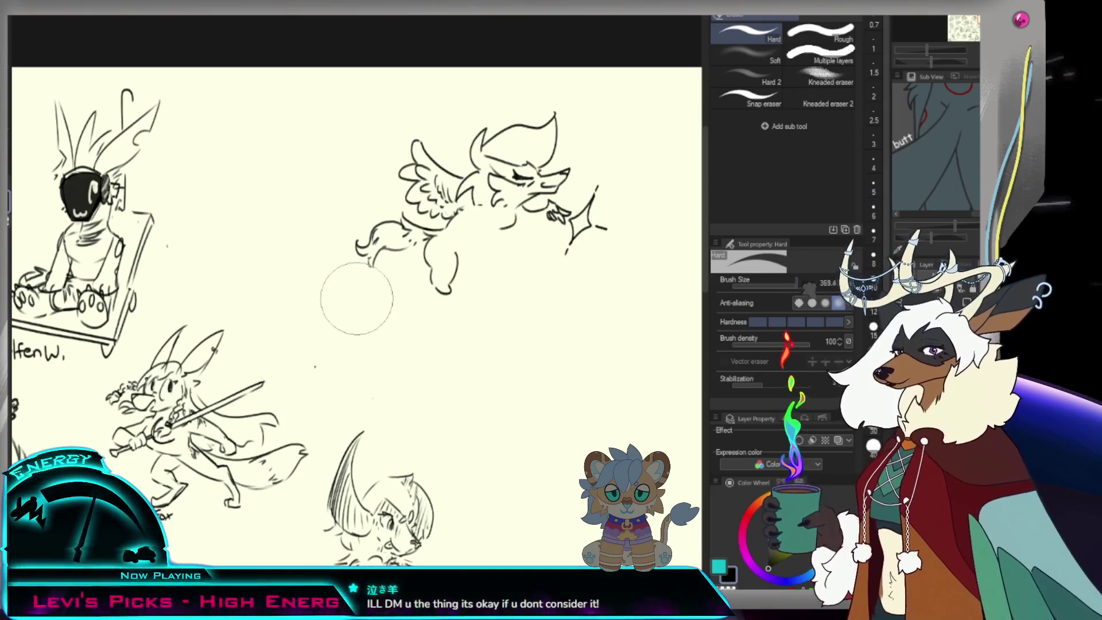
left_click_drag(357, 295, 573, 172)
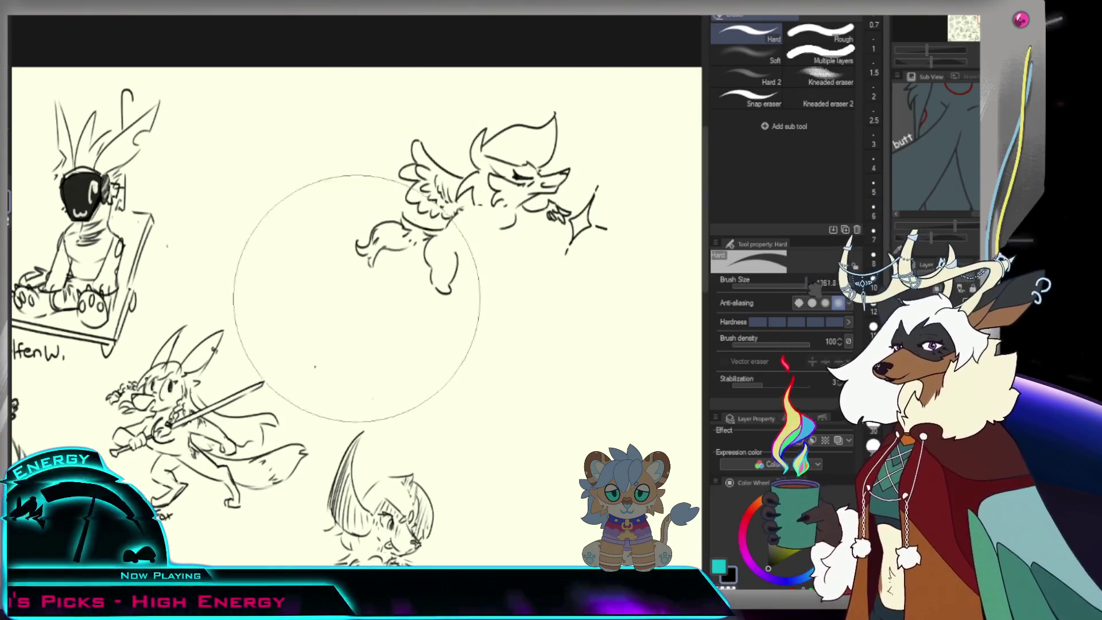
left_click_drag(503, 263, 485, 291)
left_click(485, 291)
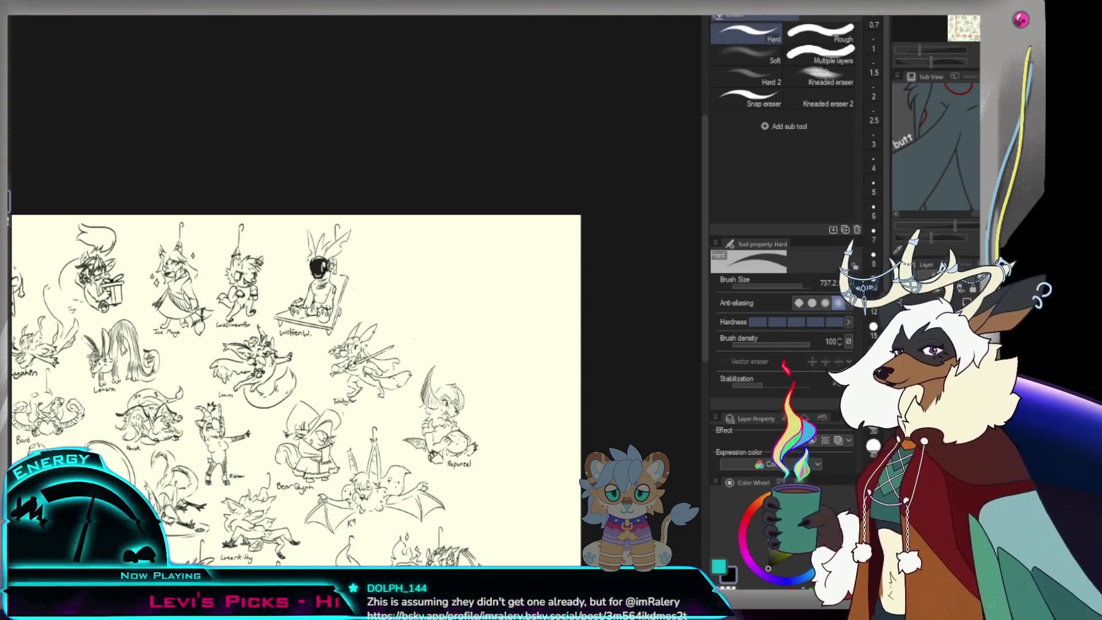
key("ctrl+minus")
scroll(356, 264, "up", 10)
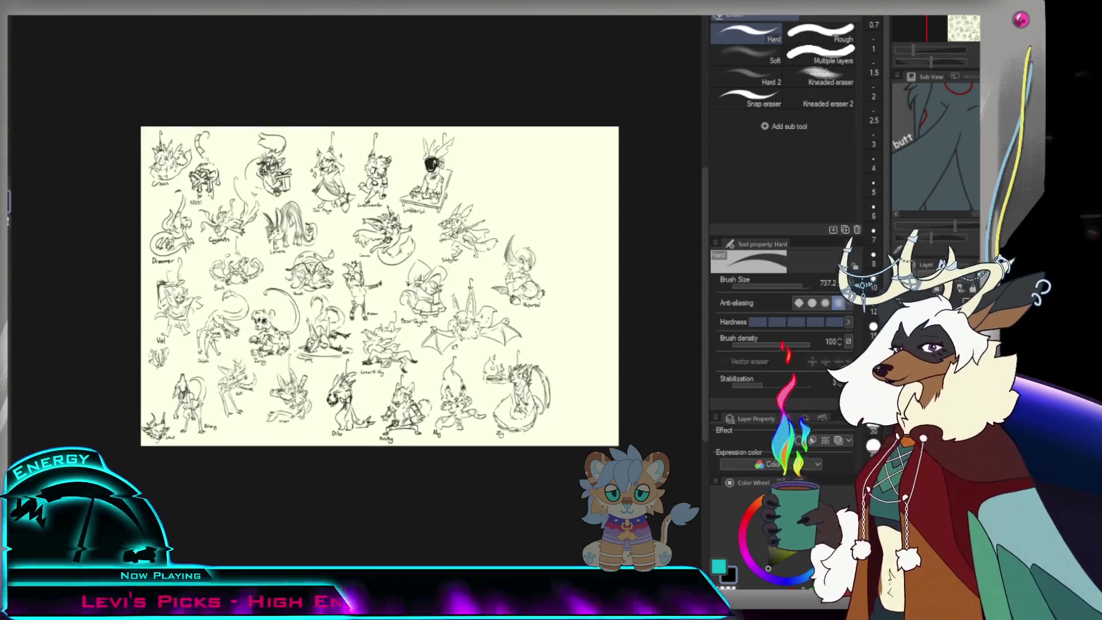
scroll(225, 454, "up", 1)
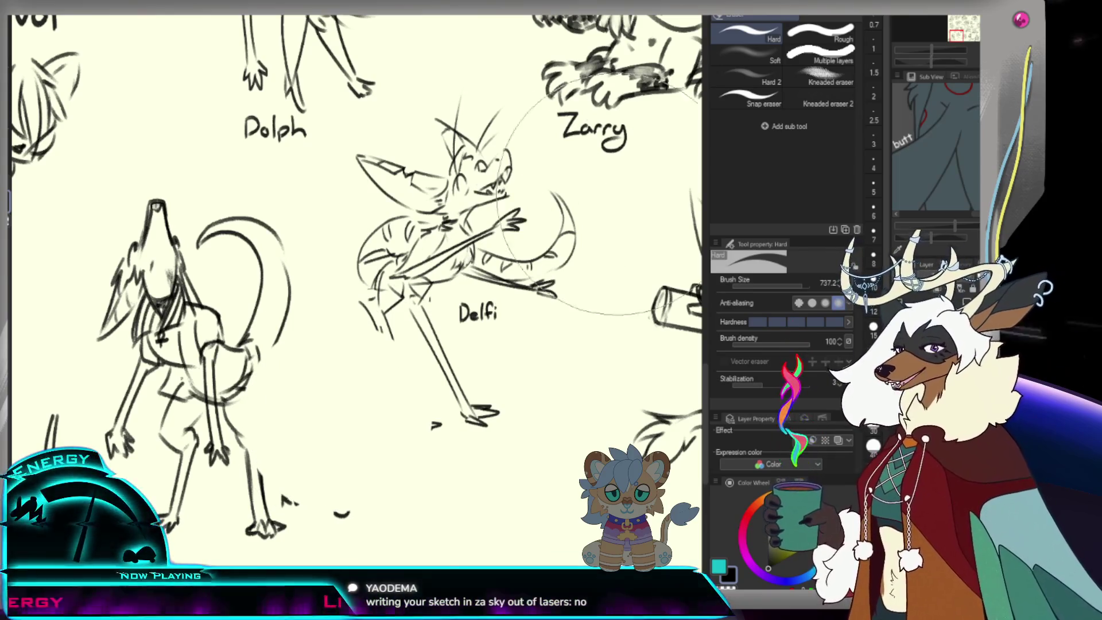
- Switch from the eraser back to the Design pencil for lettering
key("p")
key("p")
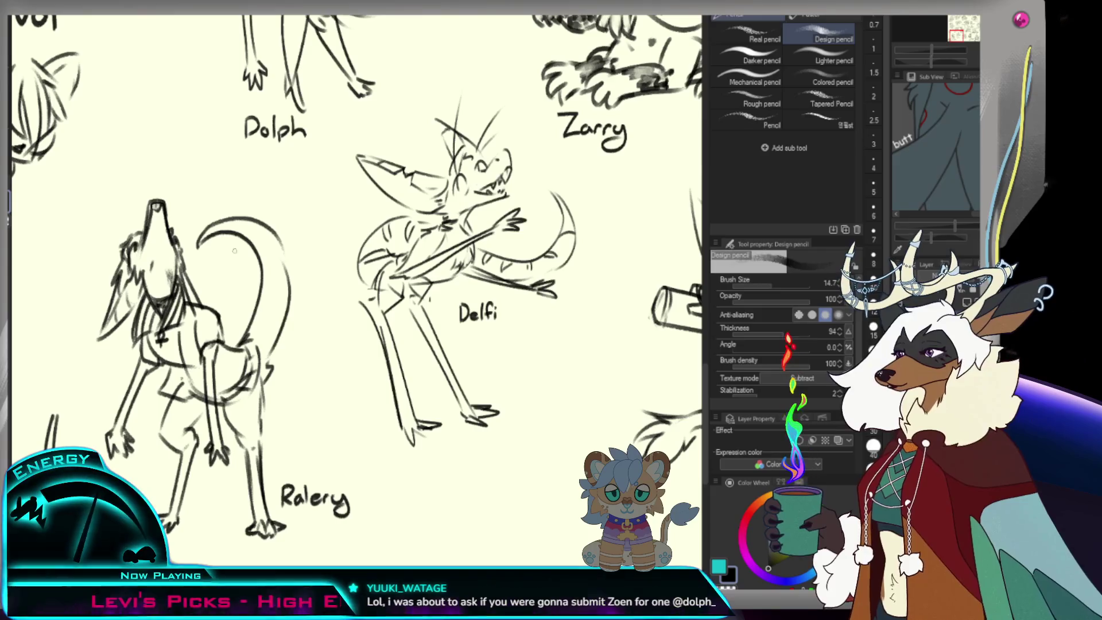
- Zoom out to view the whole character sheet
left_click_drag(234, 251, 189, 253)
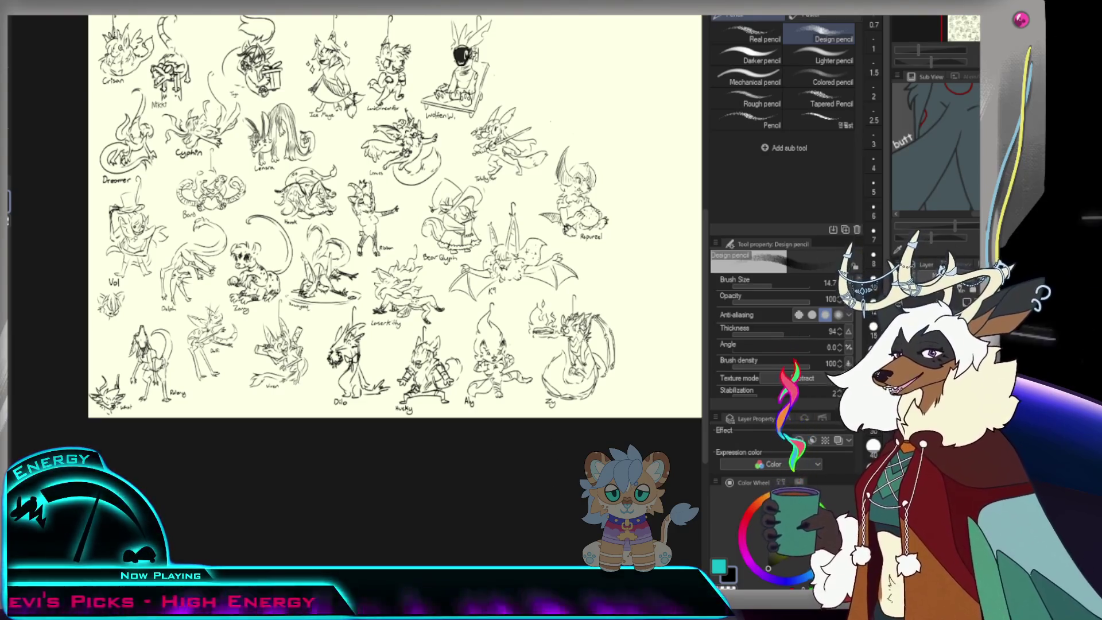
- Fit the whole canvas in the window and zoom the view out and back in
key("ctrl+0")
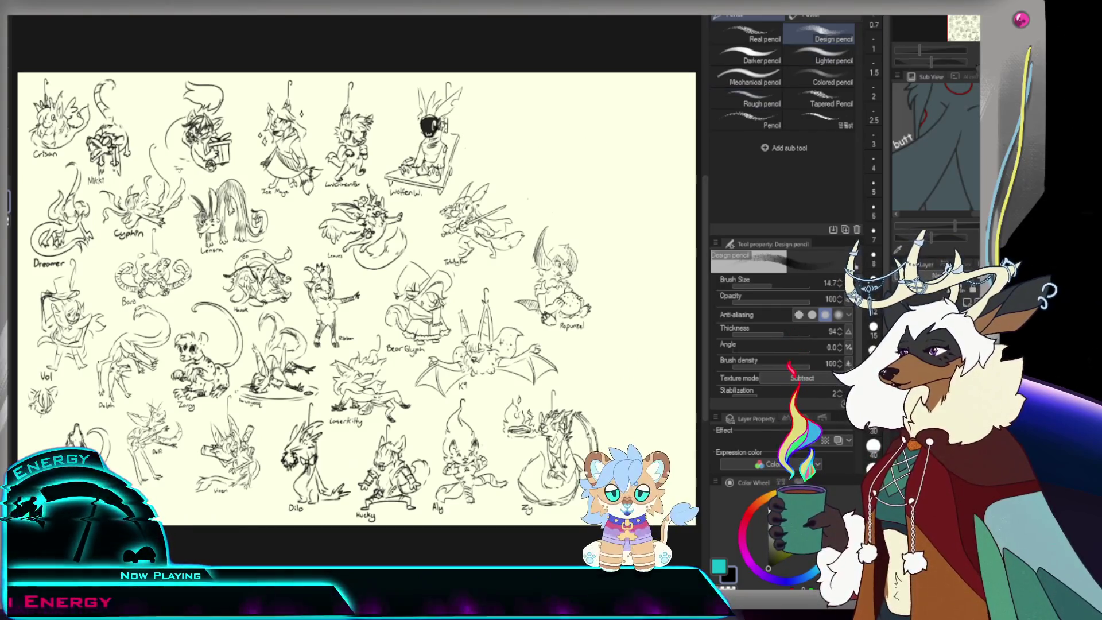
key("slash")
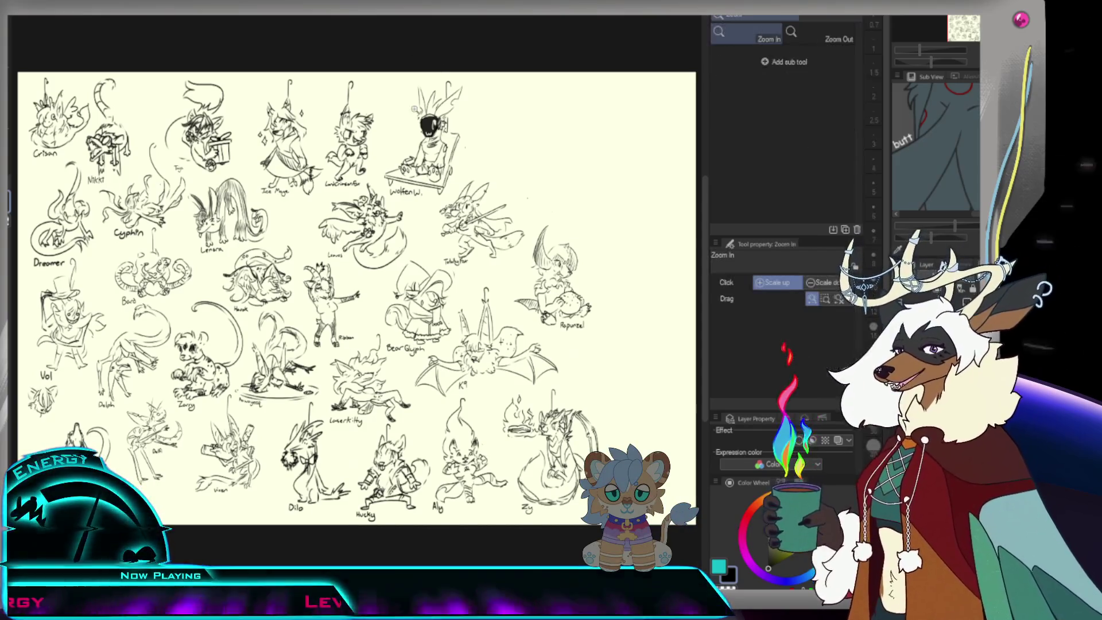
left_click_drag(436, 148, 369, 148)
left_click(369, 148)
key("p")
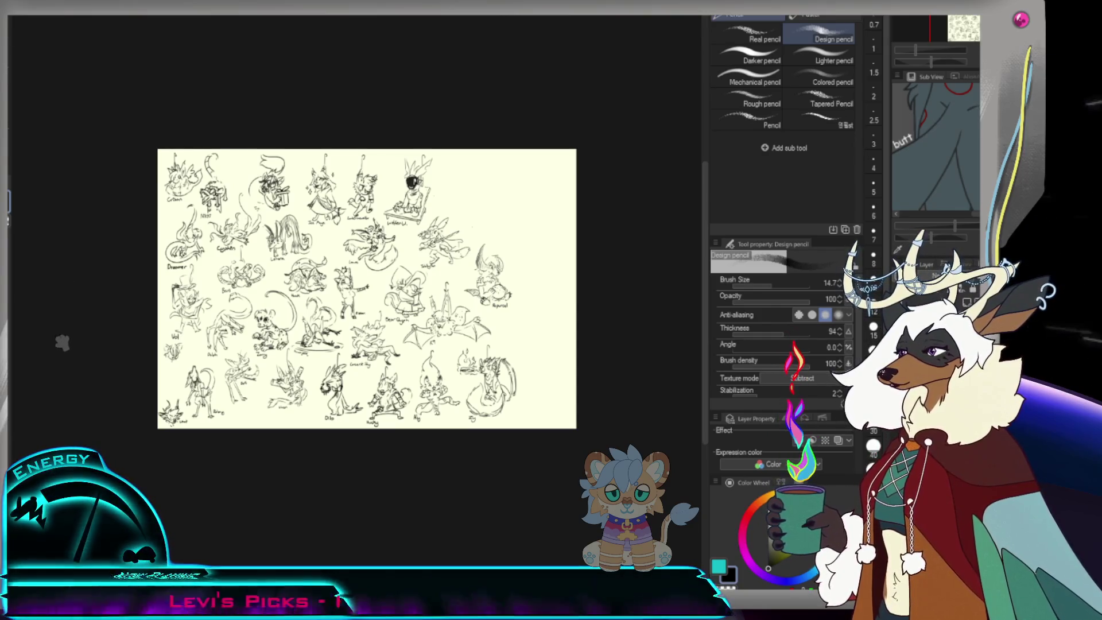
- Widen the canvas by dragging its right edge outward, then zoom in on the new area
key("ctrl+alt+c")
left_click_drag(576, 288, 718, 285)
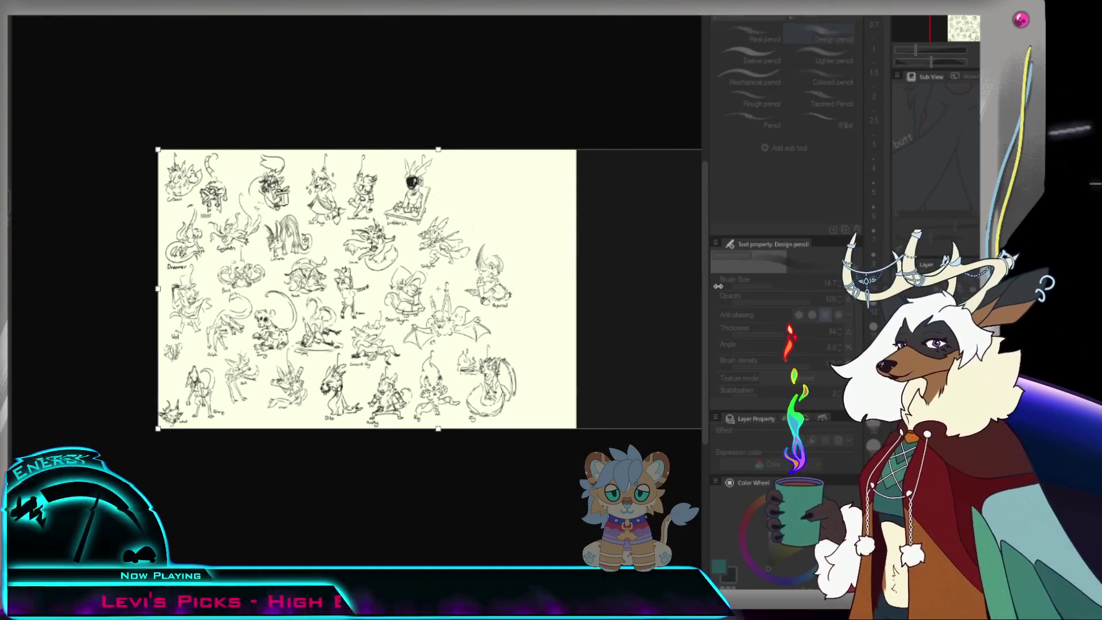
key("Return")
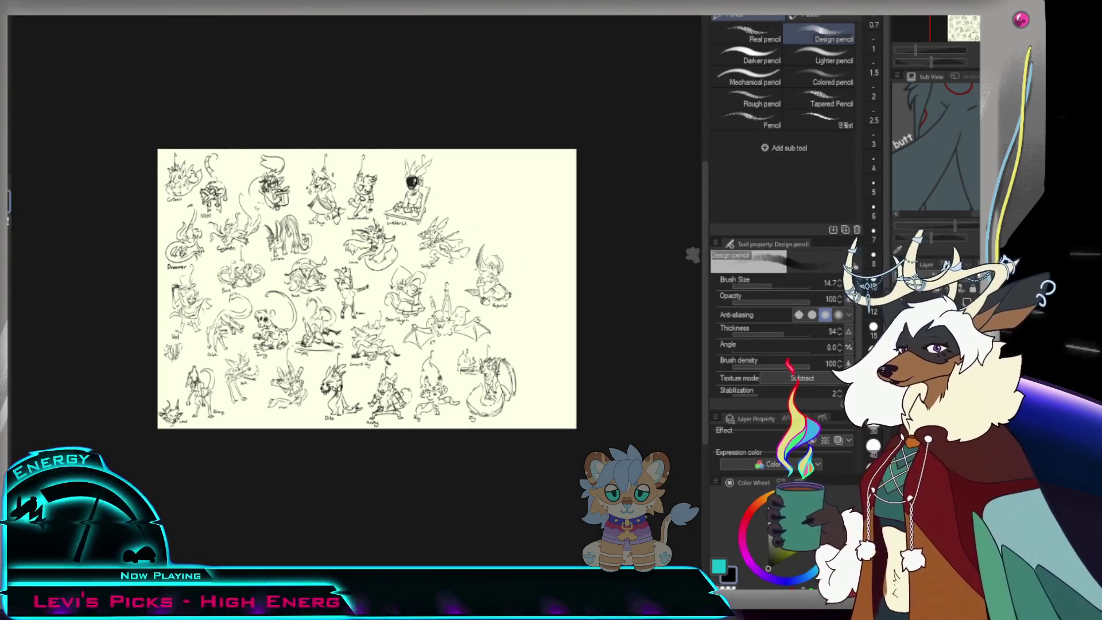
key("slash")
left_click(541, 272)
key("p")
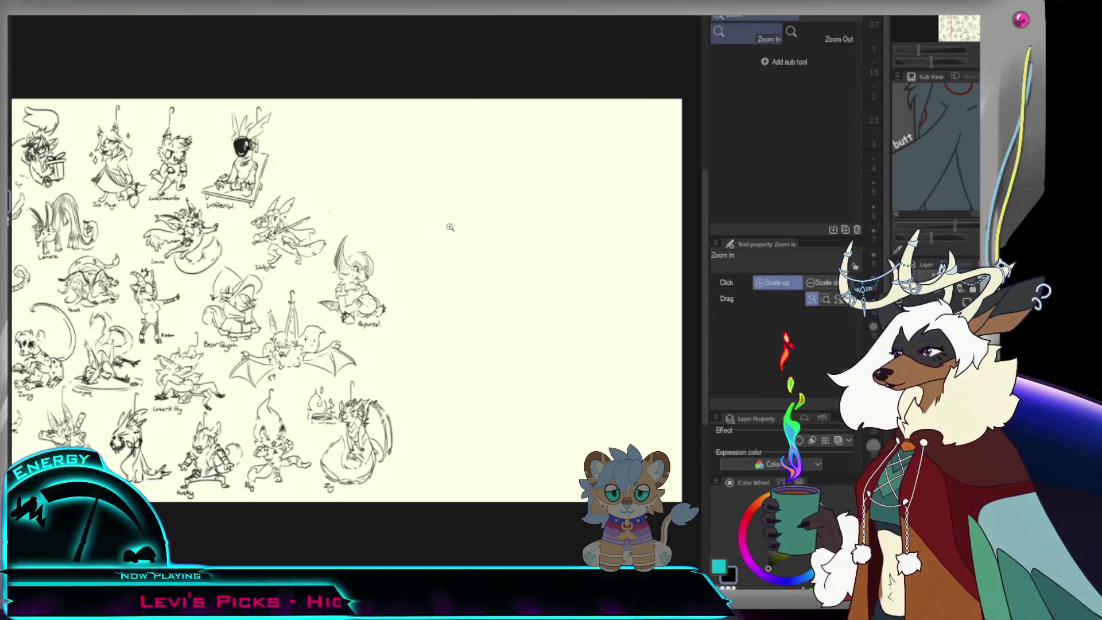
- Sketch a small circle in the blank area, undo the stray attempts, and flip the view upside down
scroll(539, 194, "up", 2)
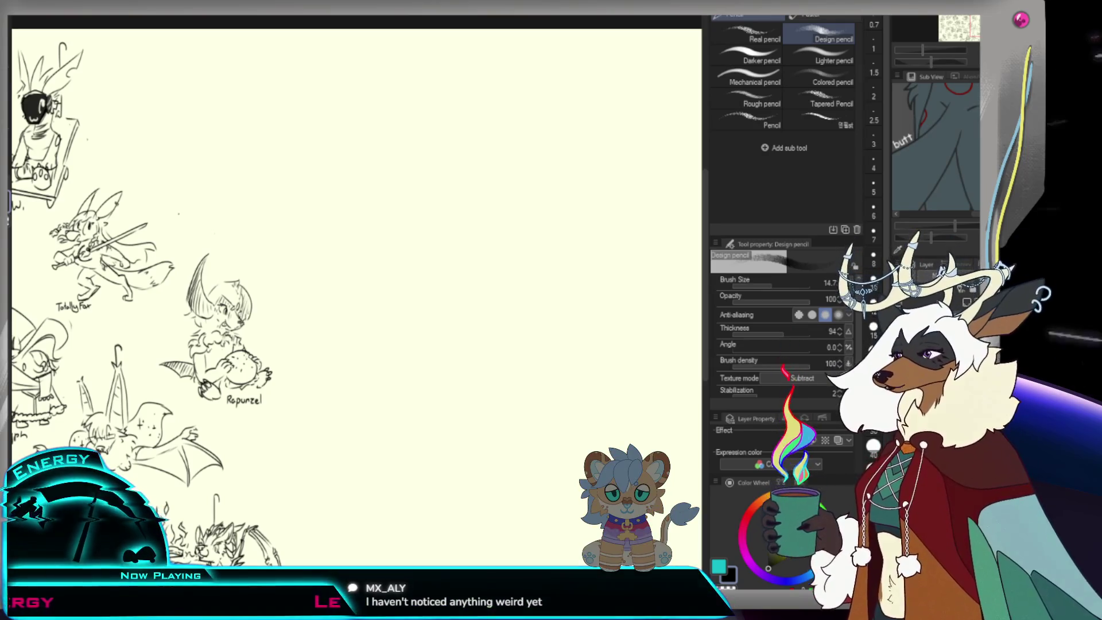
left_click(446, 205)
left_click_drag(442, 224, 482, 215)
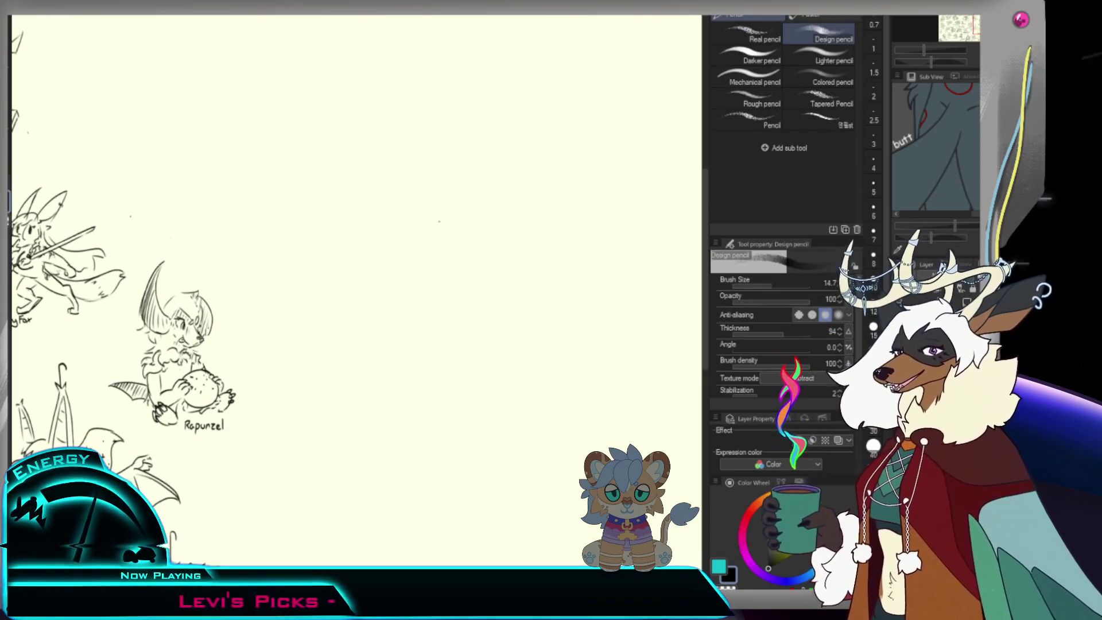
mouse_move(424, 220)
left_mouse_down()
mouse_move(452, 228)
mouse_move(432, 239)
mouse_move(449, 237)
left_mouse_up()
key("ctrl+z")
key("ctrl+z")
key("ctrl+z")
left_click(460, 233)
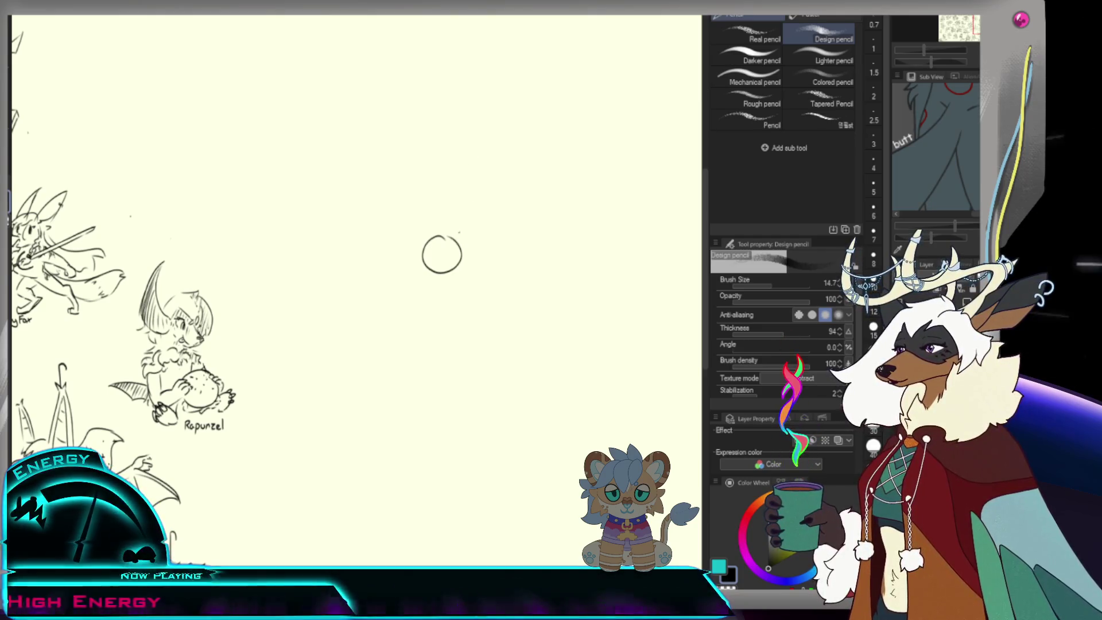
key("ctrl+z")
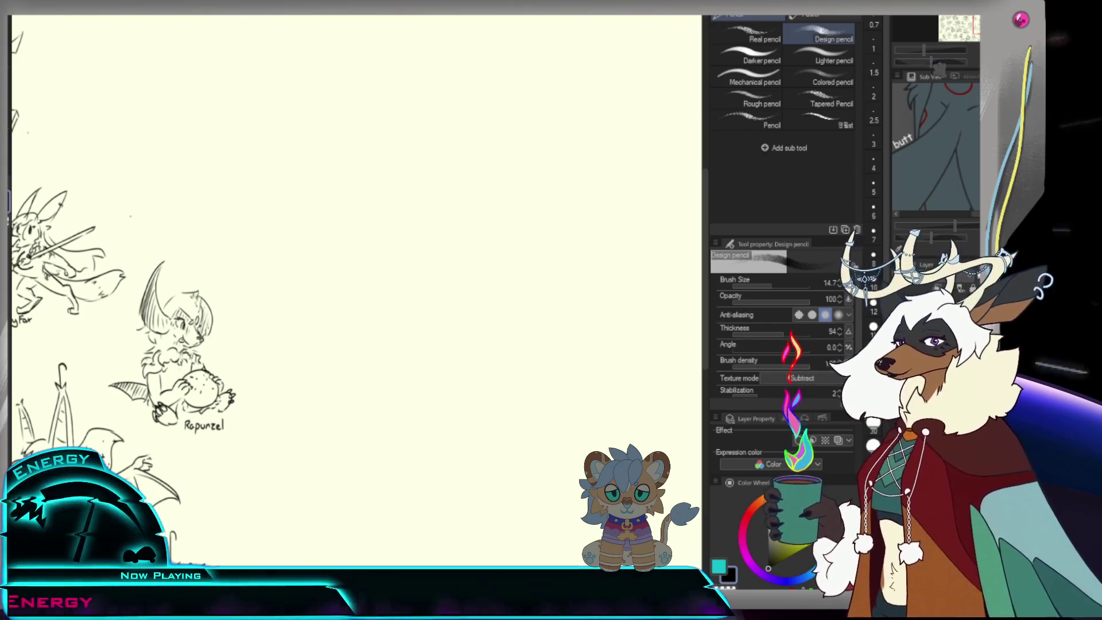
- Redraw the small circle doodle with a dark inner spot, a rising stem and a leaf stroke
key("ctrl+plus")
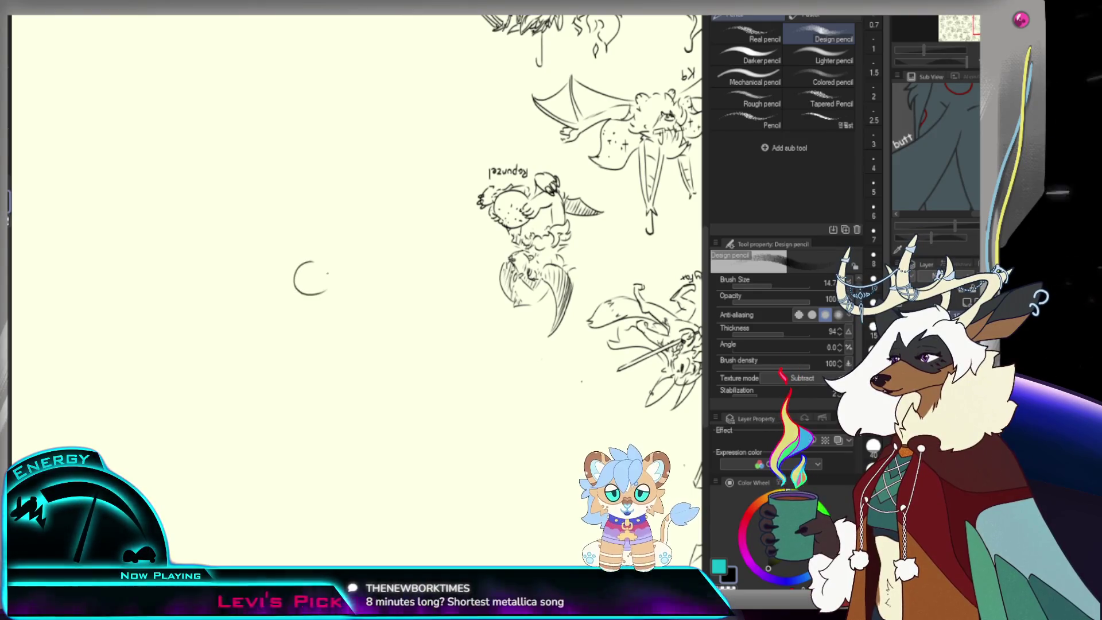
left_click_drag(325, 291, 321, 264)
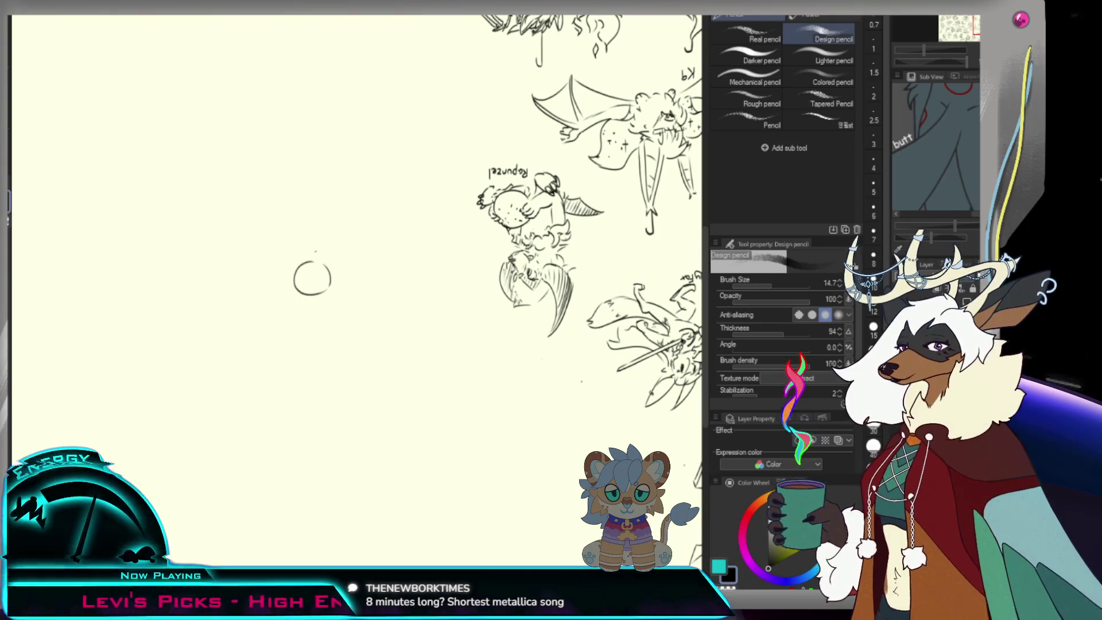
left_click_drag(309, 274, 314, 285)
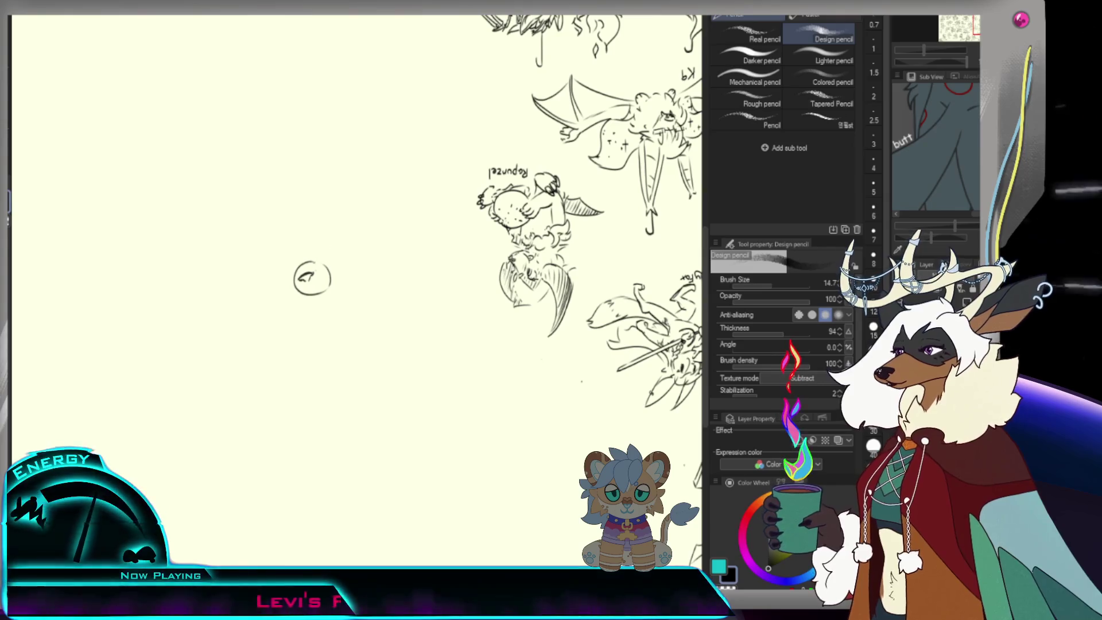
left_click_drag(323, 268, 328, 255)
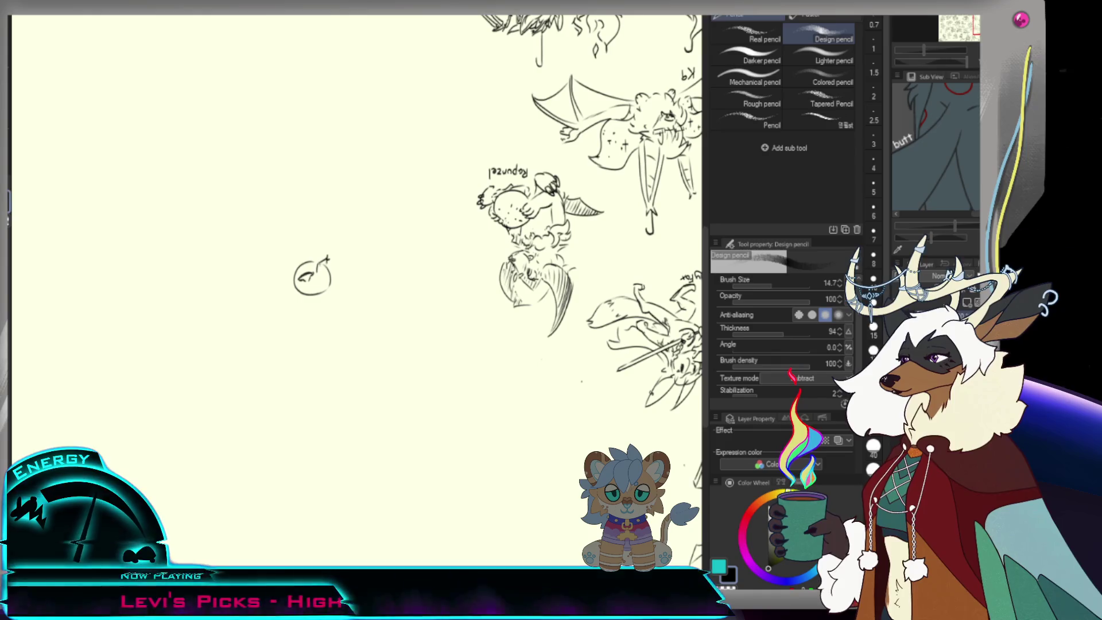
mouse_move(324, 263)
left_mouse_down()
mouse_move(330, 257)
mouse_move(311, 269)
left_mouse_up()
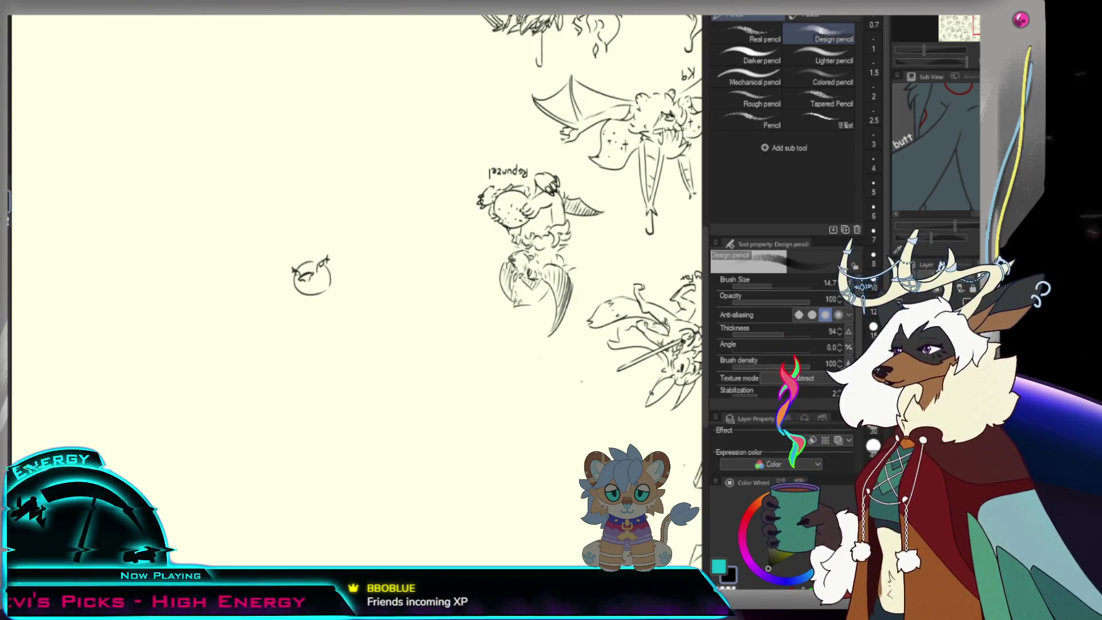
mouse_move(297, 277)
left_mouse_down()
mouse_move(314, 270)
mouse_move(296, 268)
mouse_move(298, 276)
left_mouse_up()
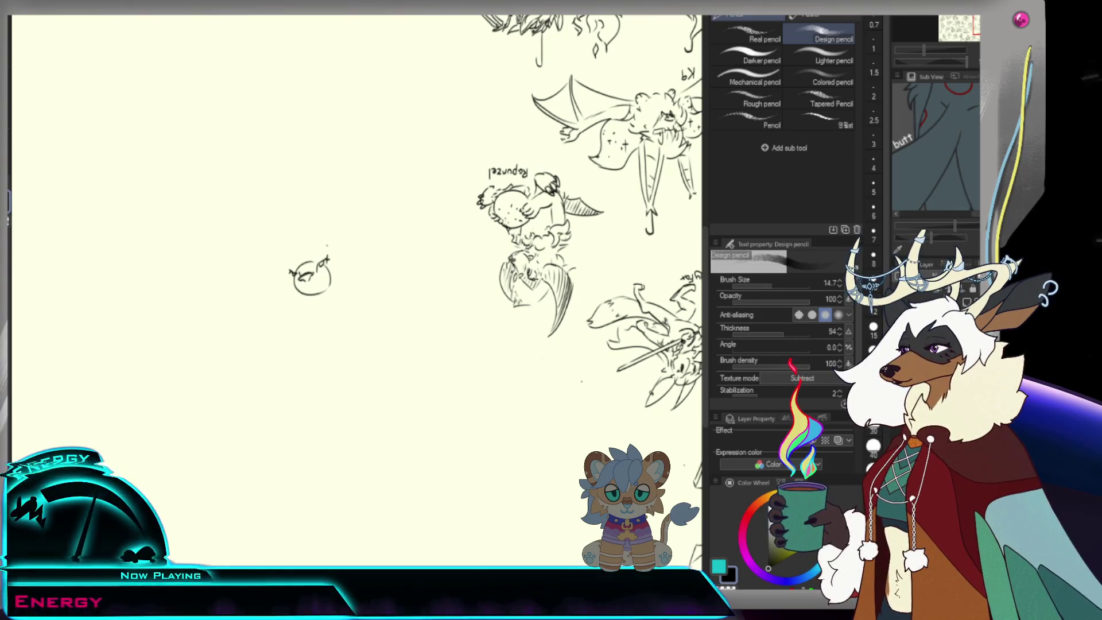
left_click_drag(286, 270, 295, 274)
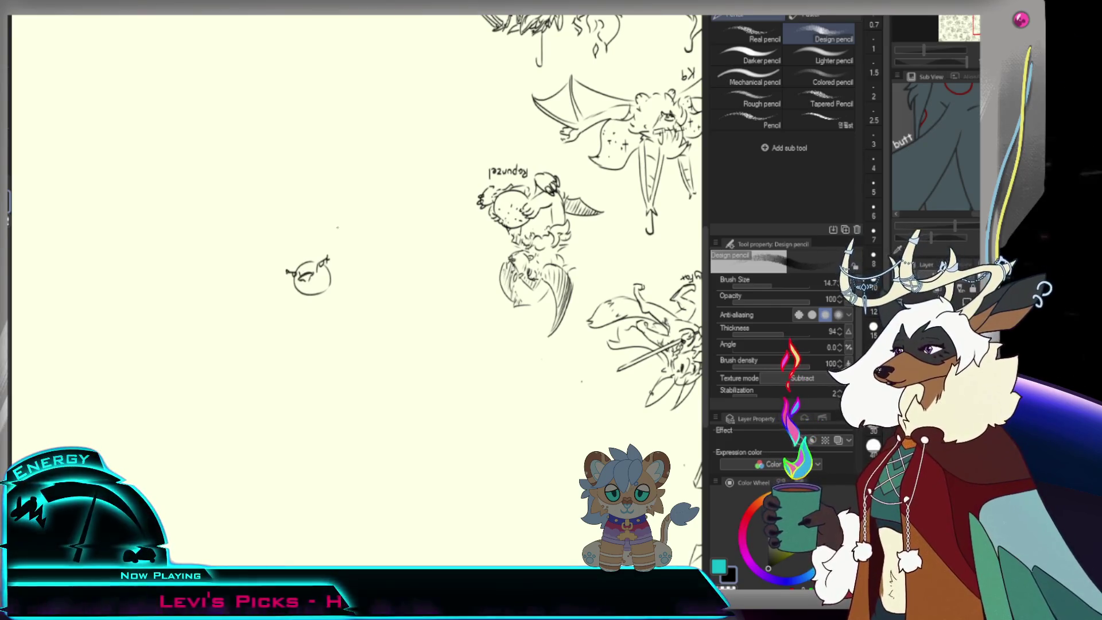
- Erase most of the small circle with the Hard eraser, leaving a tiny scribble, and return to Design pencil
key("e")
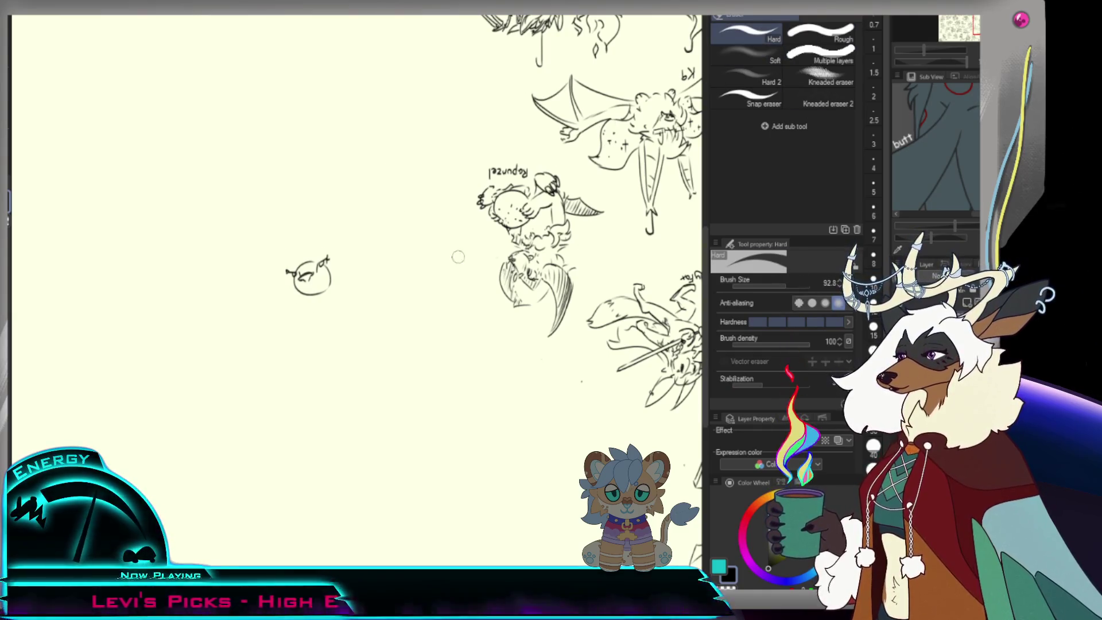
mouse_move(288, 276)
left_mouse_down()
mouse_move(301, 294)
mouse_move(313, 267)
mouse_move(294, 267)
left_mouse_up()
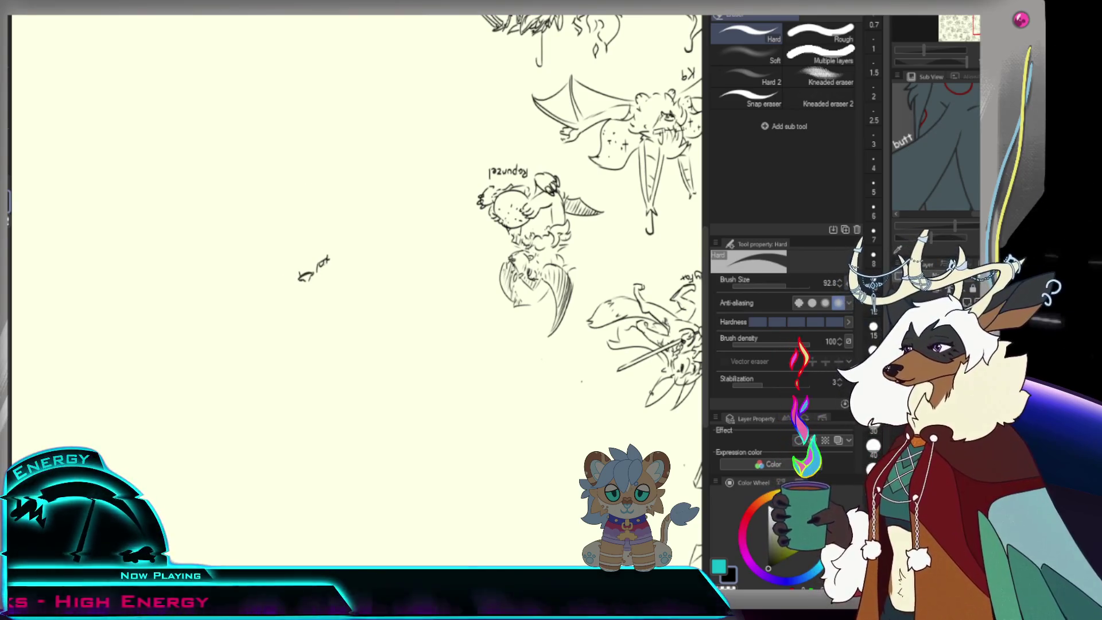
left_click(12, 83)
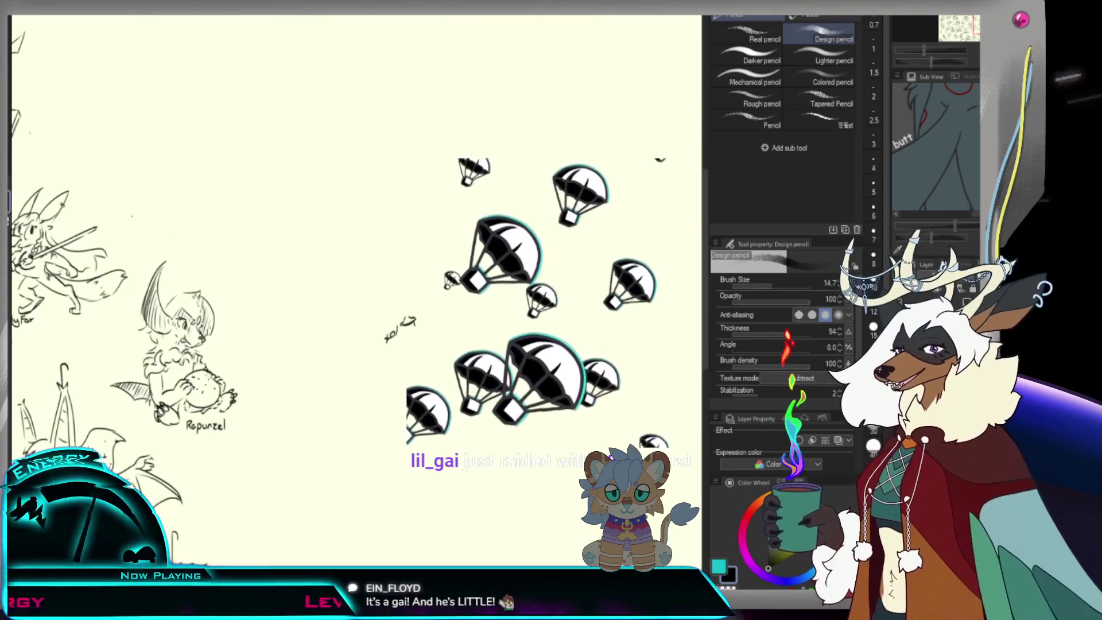
- Check the whole sheet, then erase the leftover scribble beside the Rapunzel doodle with the Hard eraser
key("ctrl+0")
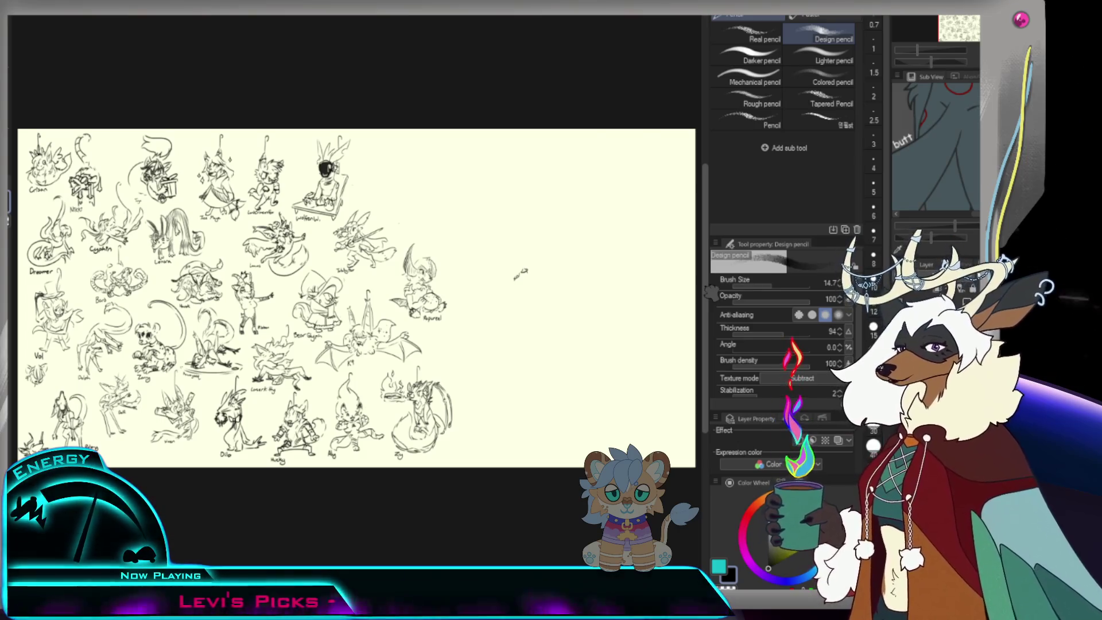
key("e")
scroll(504, 277, "up", 3)
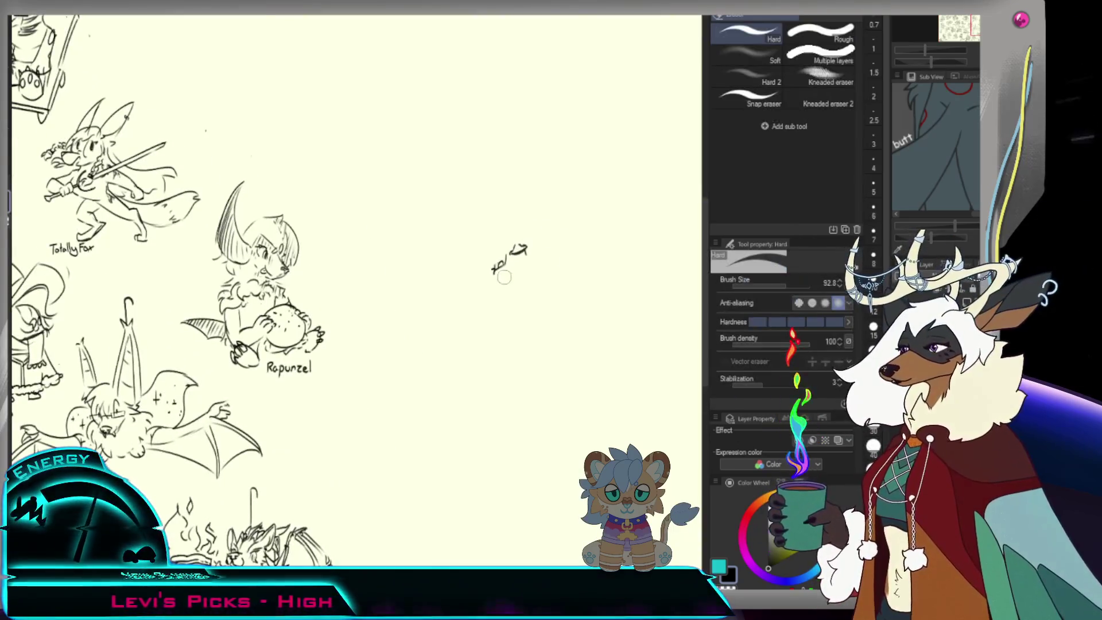
left_click_drag(504, 277, 501, 262)
key("p")
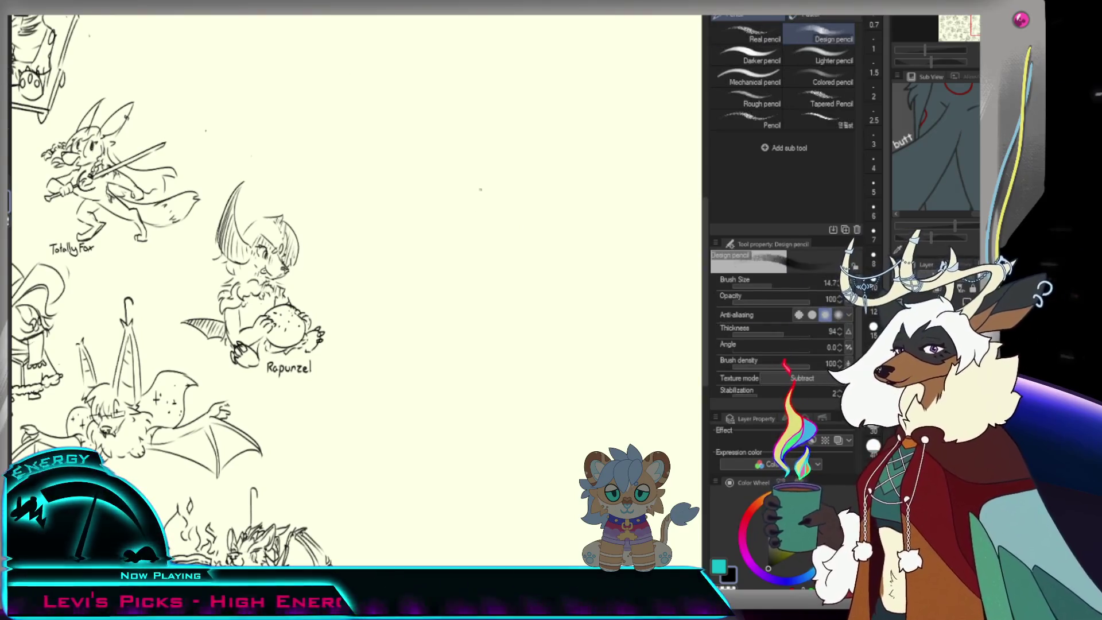
- Draw a test head circle in the blank area, undo it, and zoom back in there
scroll(376, 290, "down", 3)
scroll(447, 283, "up", 3)
mouse_move(419, 240)
left_mouse_down()
mouse_move(460, 259)
mouse_move(461, 232)
left_mouse_up()
key("ctrl+z")
key("ctrl+z")
scroll(463, 230, "down", 2)
left_click(463, 230)
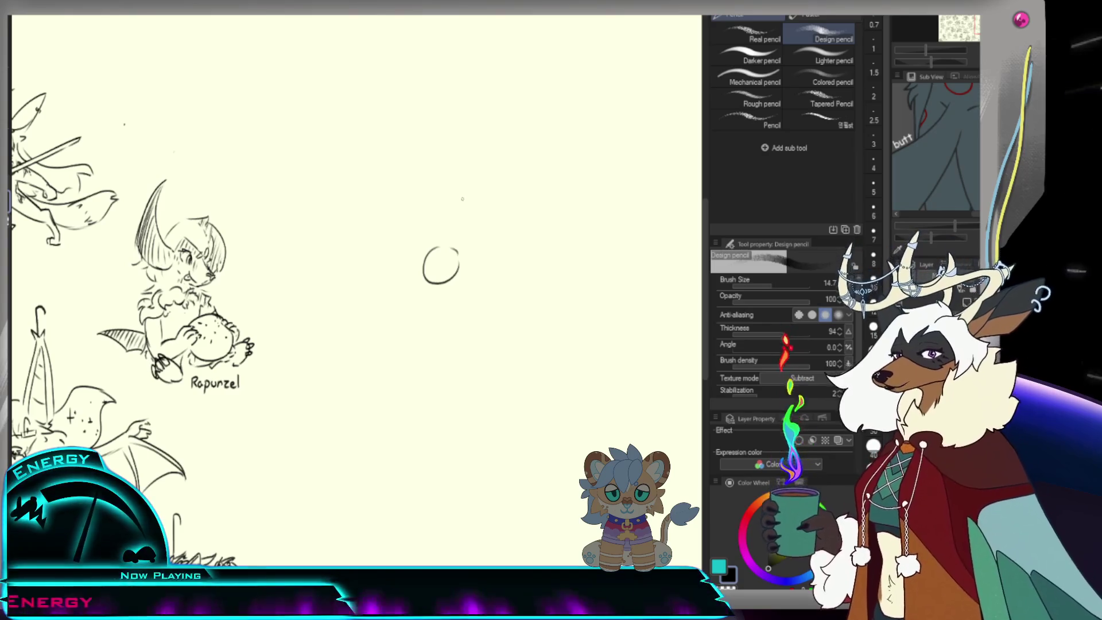
- Draw two tall pointed ears, erase the circle below them, and sketch the face and chin lines
left_click_drag(453, 244, 475, 248)
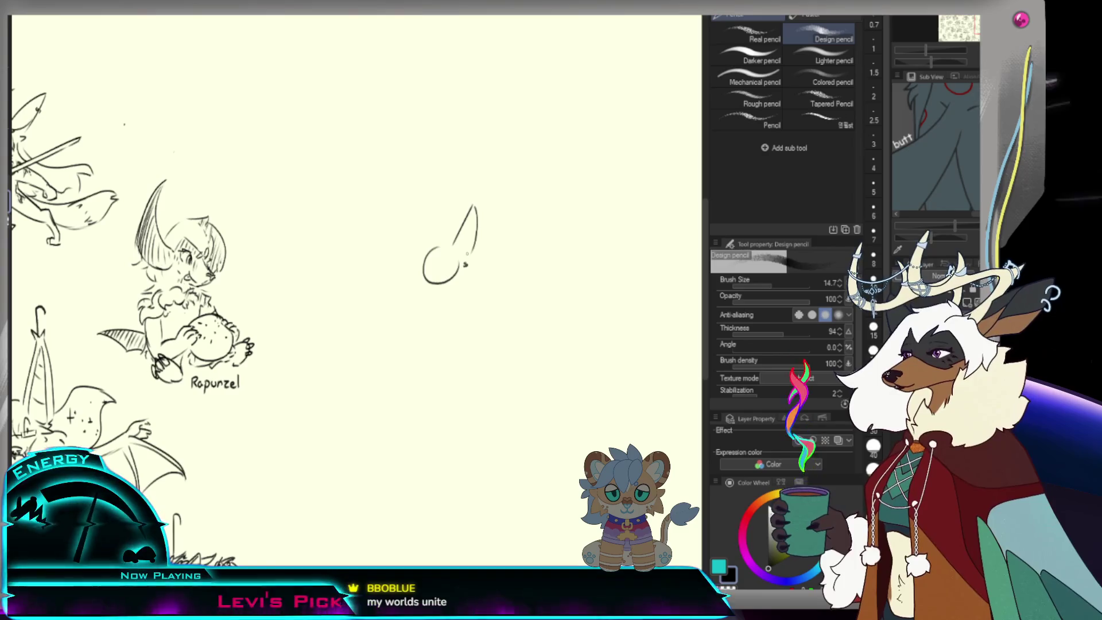
left_click_drag(437, 247, 431, 220)
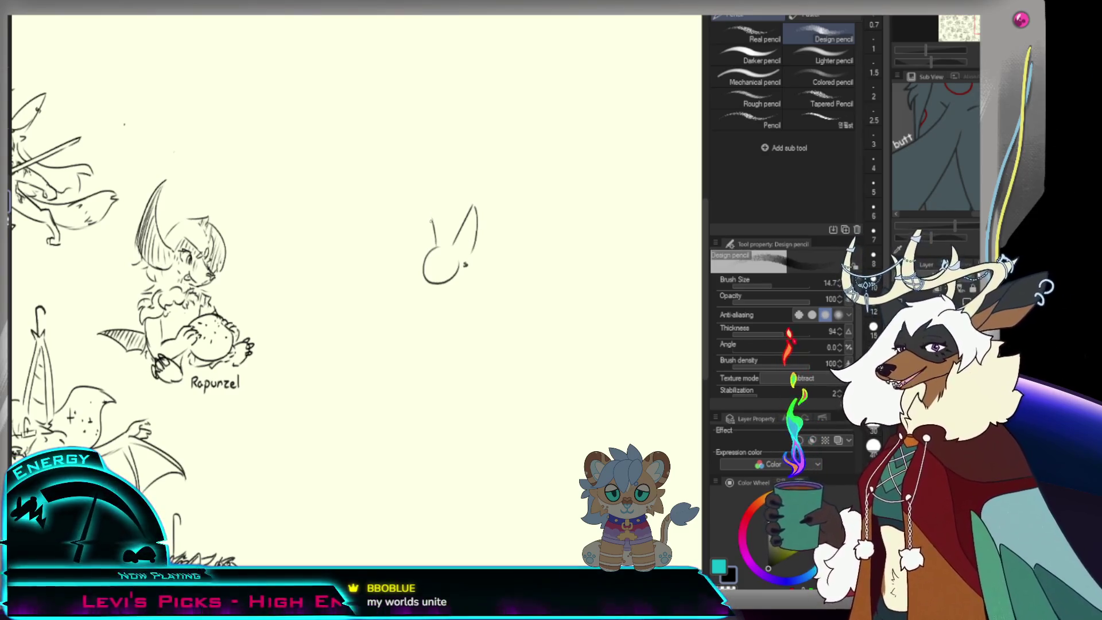
key("e")
left_click_drag(425, 273, 440, 265)
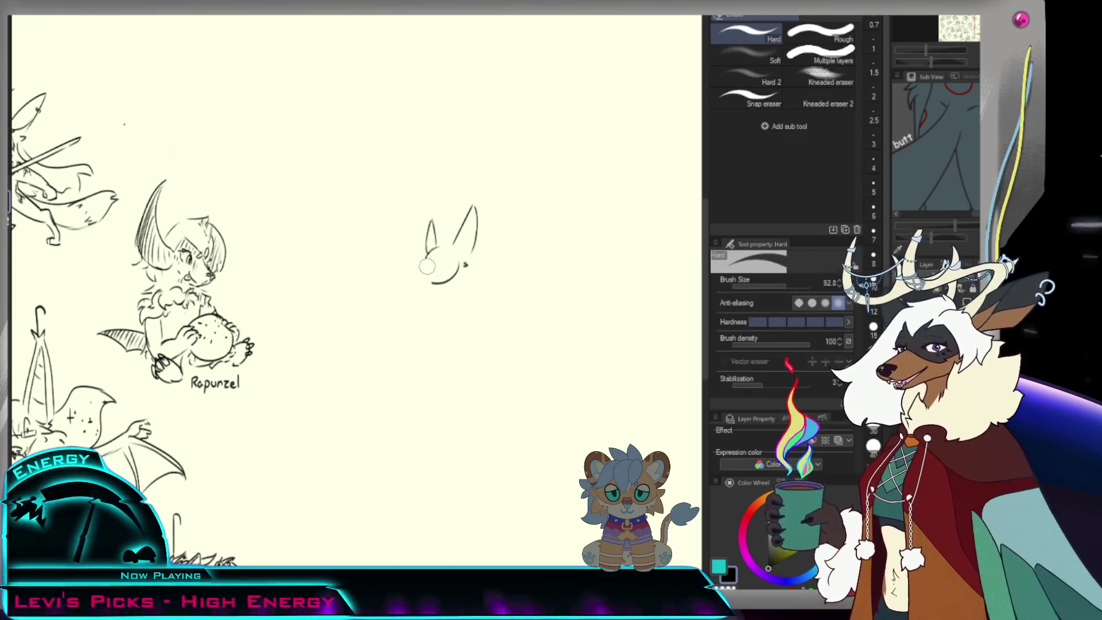
key("p")
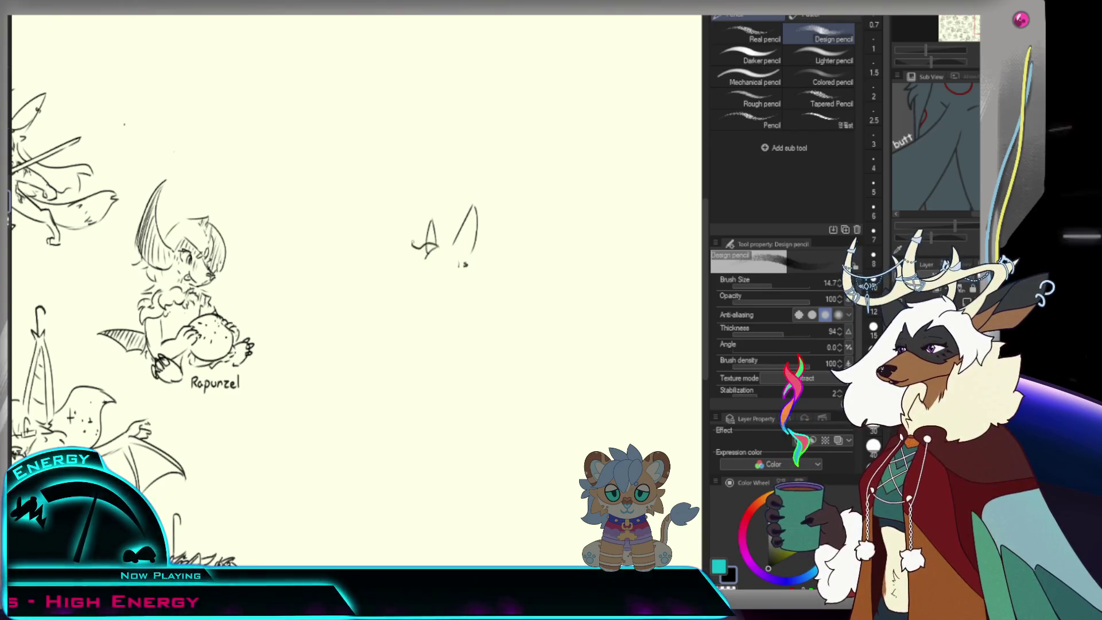
left_click_drag(412, 246, 439, 249)
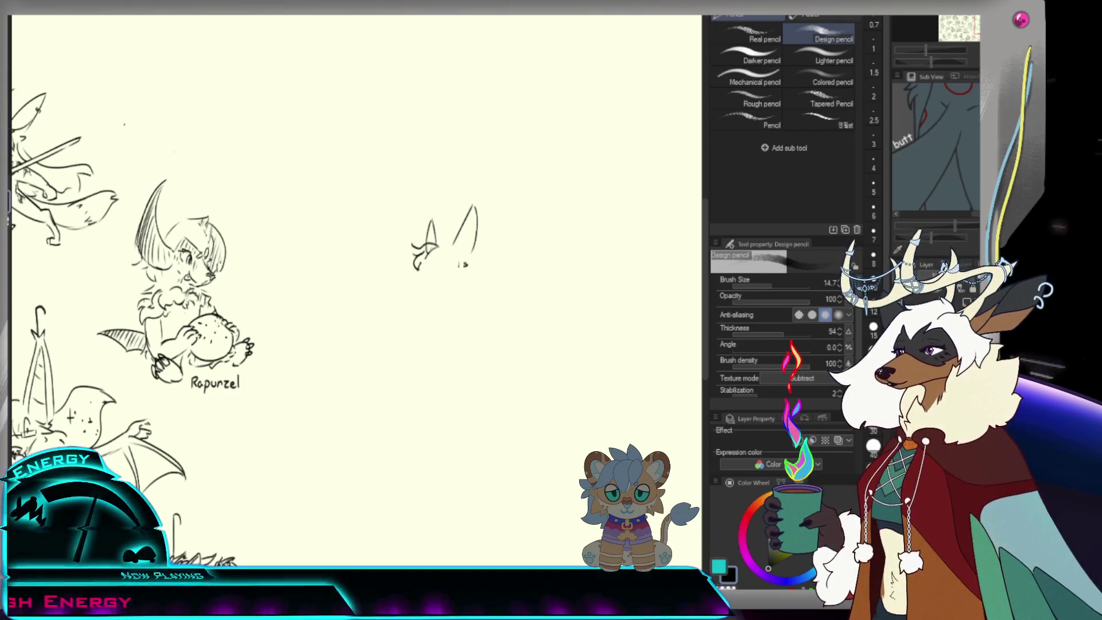
mouse_move(431, 255)
left_mouse_down()
mouse_move(443, 294)
mouse_move(406, 288)
left_mouse_up()
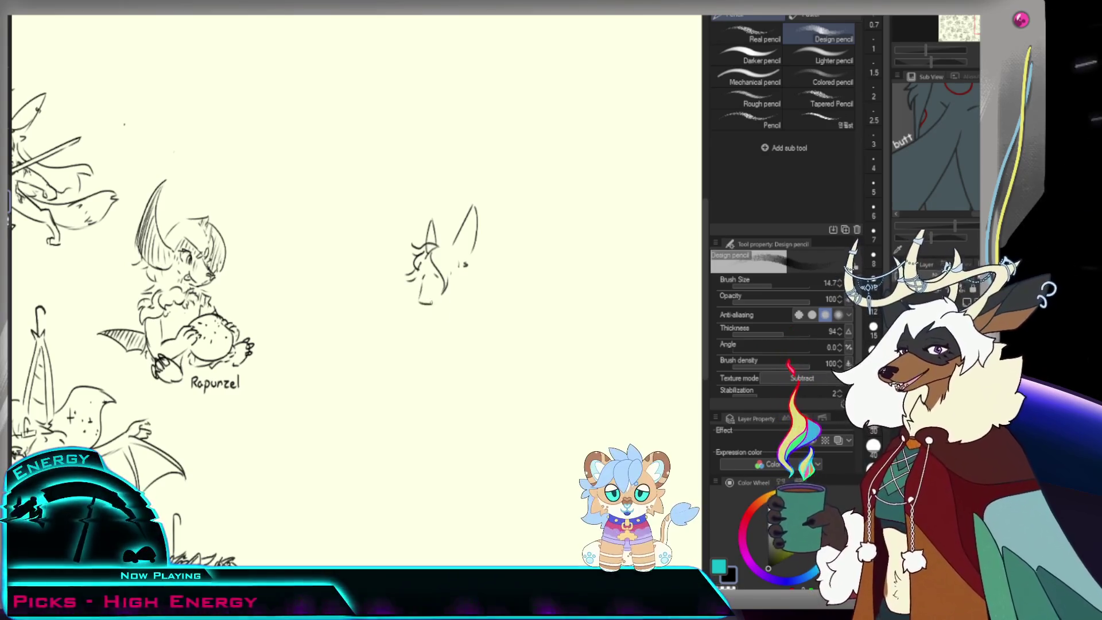
- Add strokes at the head's bottom and inside the right ear, shrink the eraser, and erase a stray tail
left_click_drag(414, 296, 423, 297)
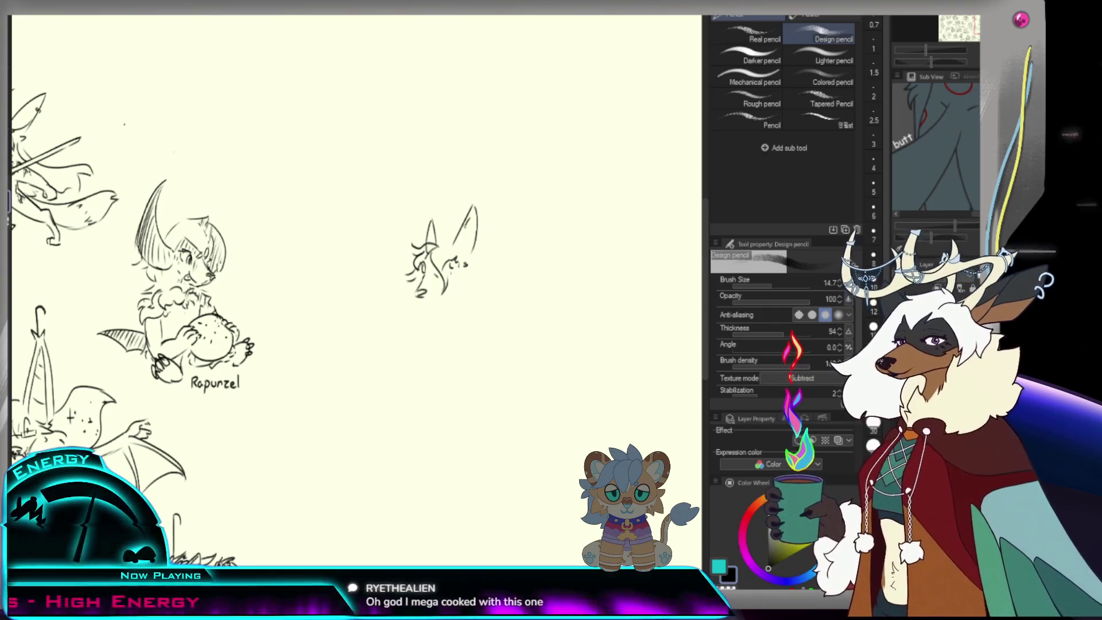
left_click_drag(469, 221, 461, 241)
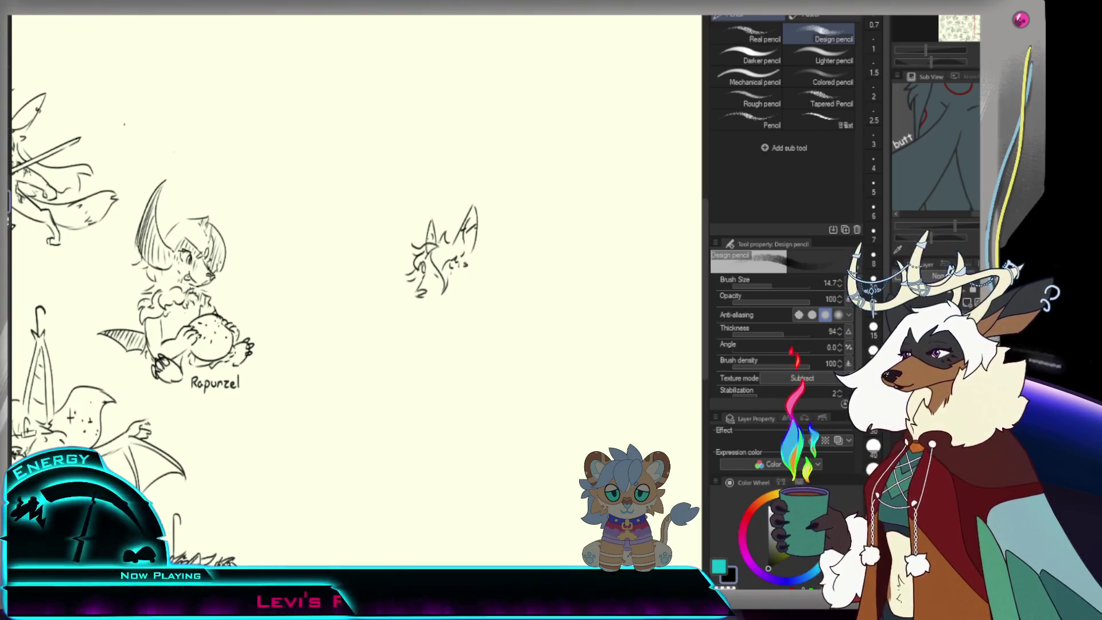
key("e")
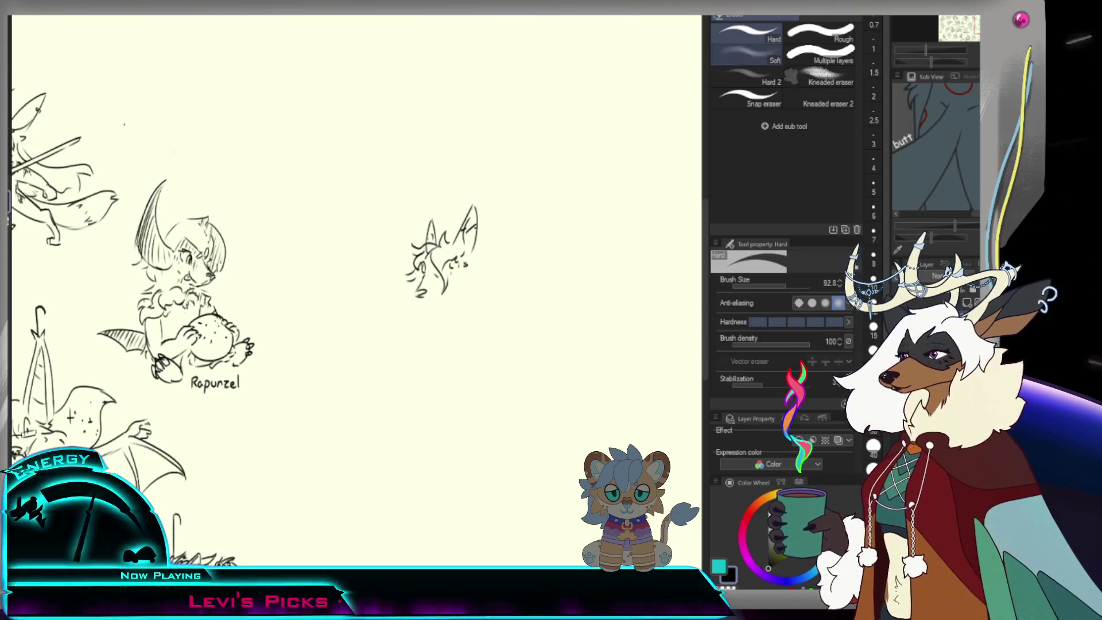
key("bracketleft")
key("bracketleft")
key("bracketleft")
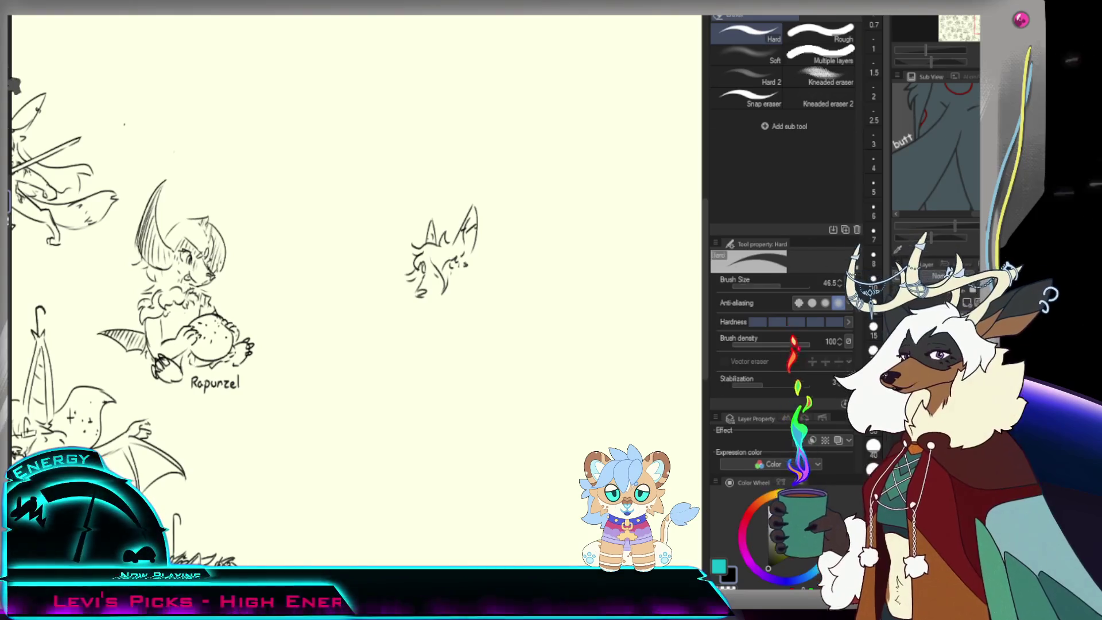
key("p")
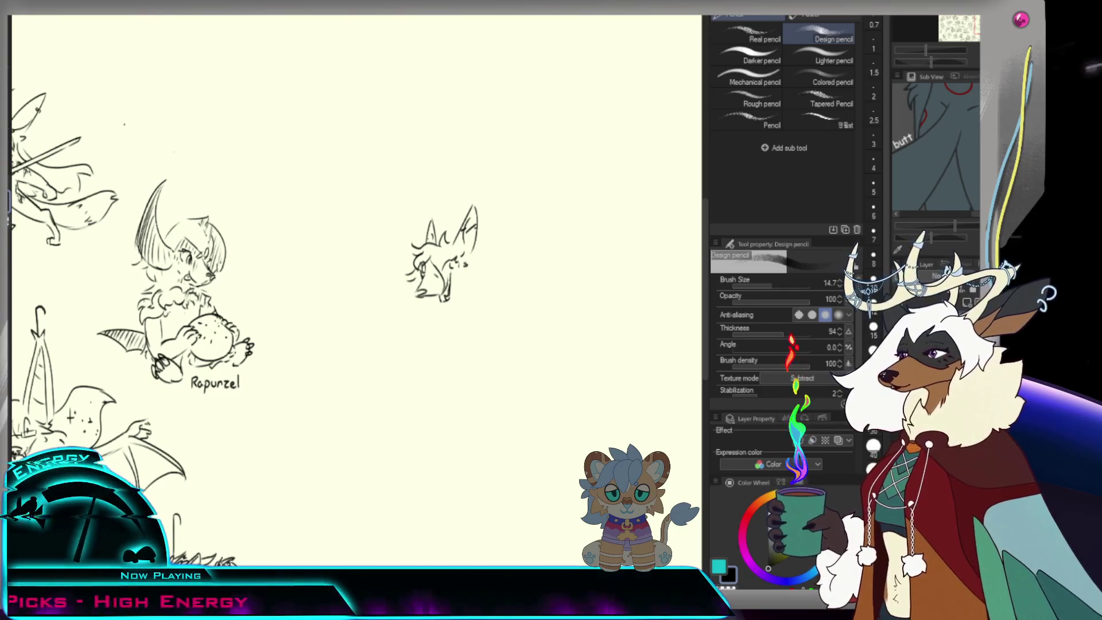
key("e")
left_click_drag(443, 291, 421, 296)
key("p")
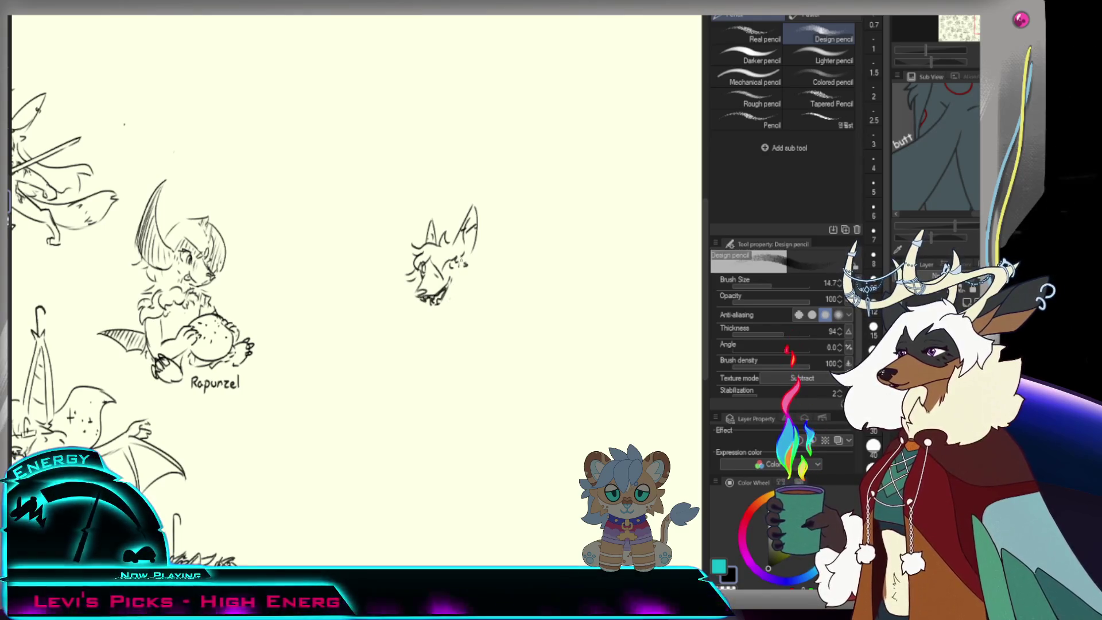
- Zoom in on the wolf head, undo the last two eye strokes, then zoom out
key("e")
scroll(485, 255, "up", 5)
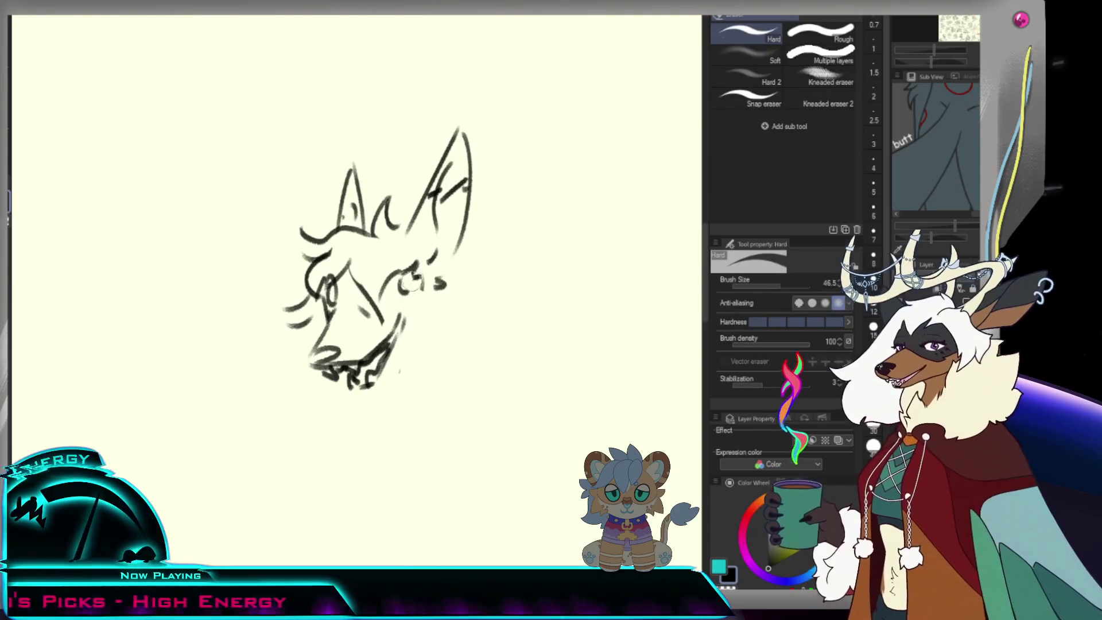
key("p")
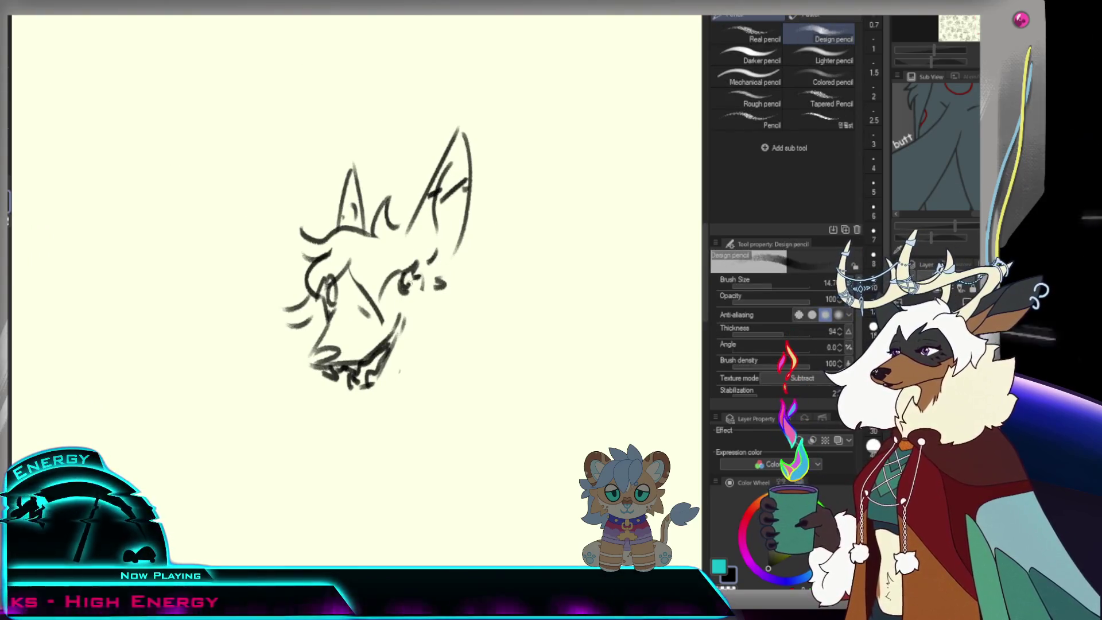
key("ctrl+z")
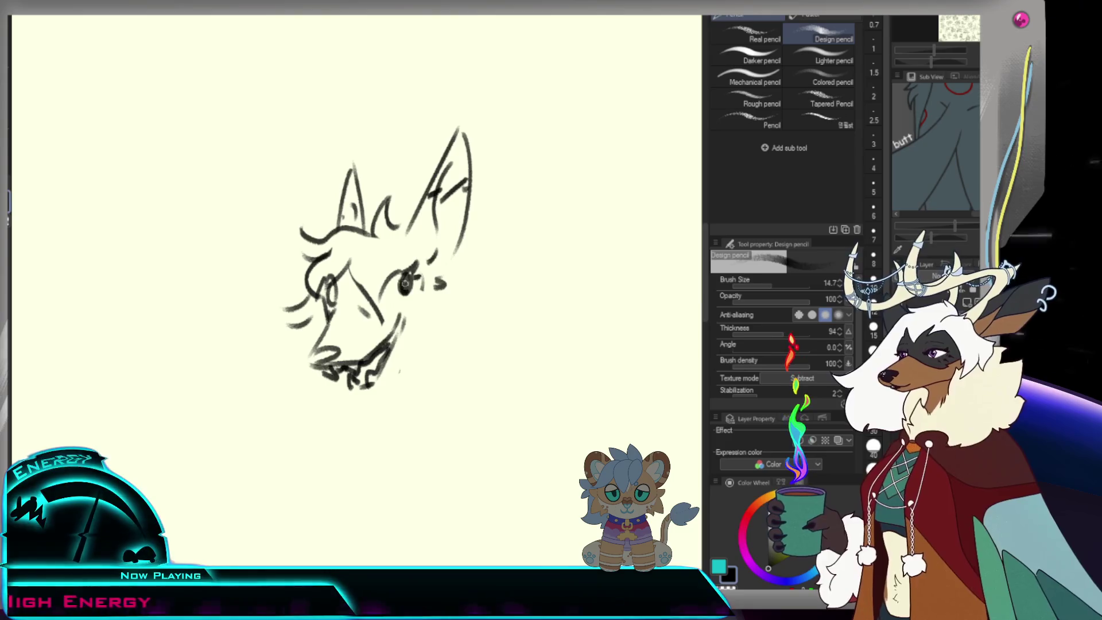
key("ctrl+z")
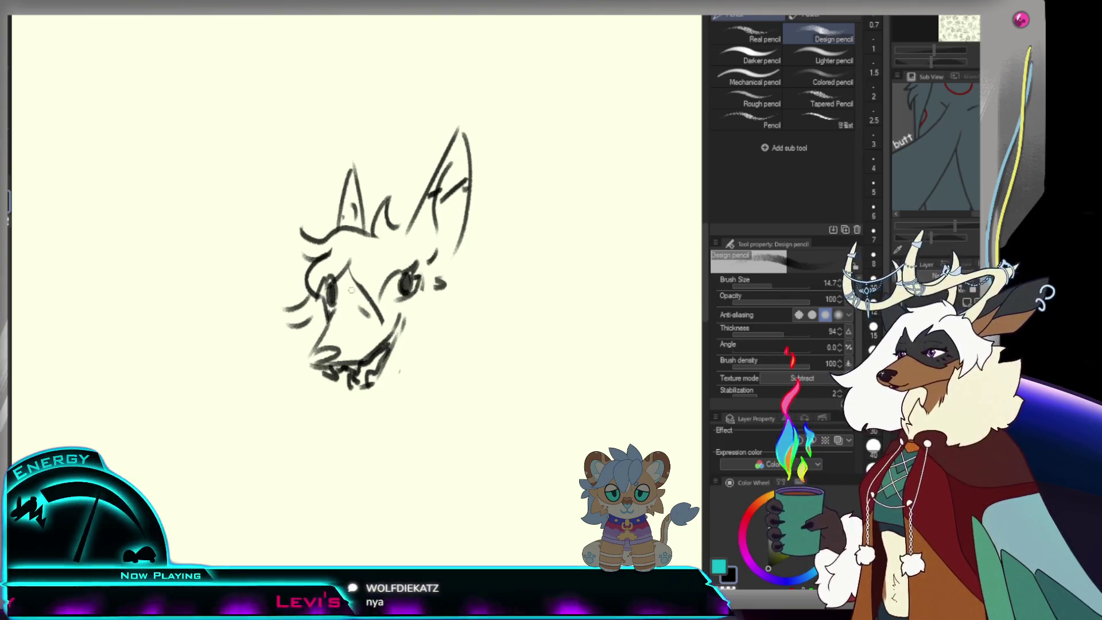
key("ctrl+alt+space")
left_click(344, 333)
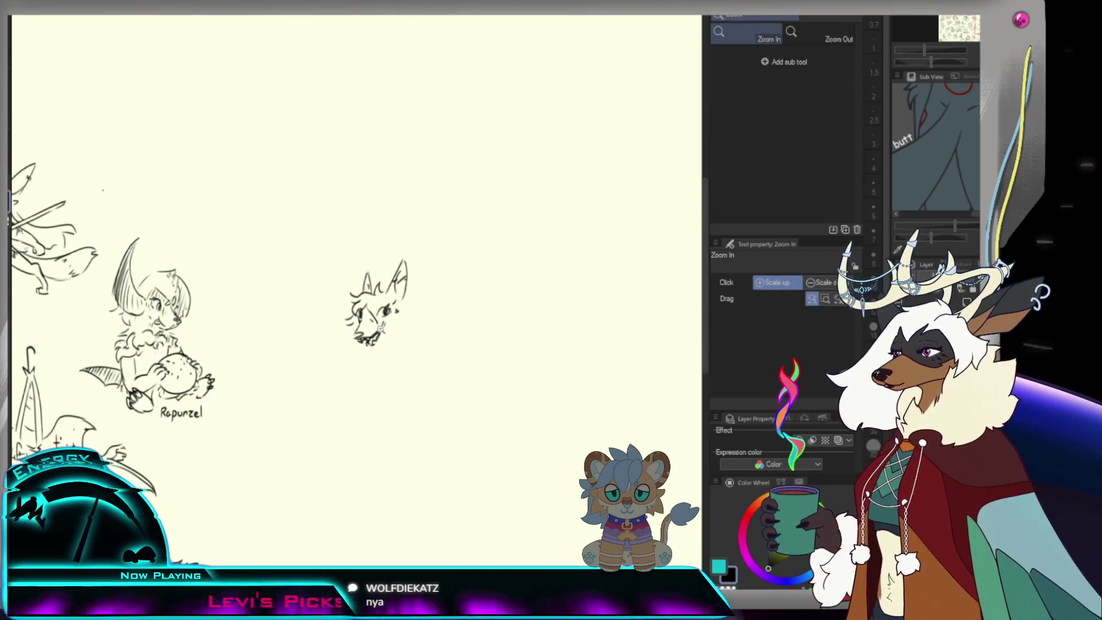
- Wipe the wolf head with a large Hard eraser and try redrawing a new head circle
left_click(382, 327)
key("e")
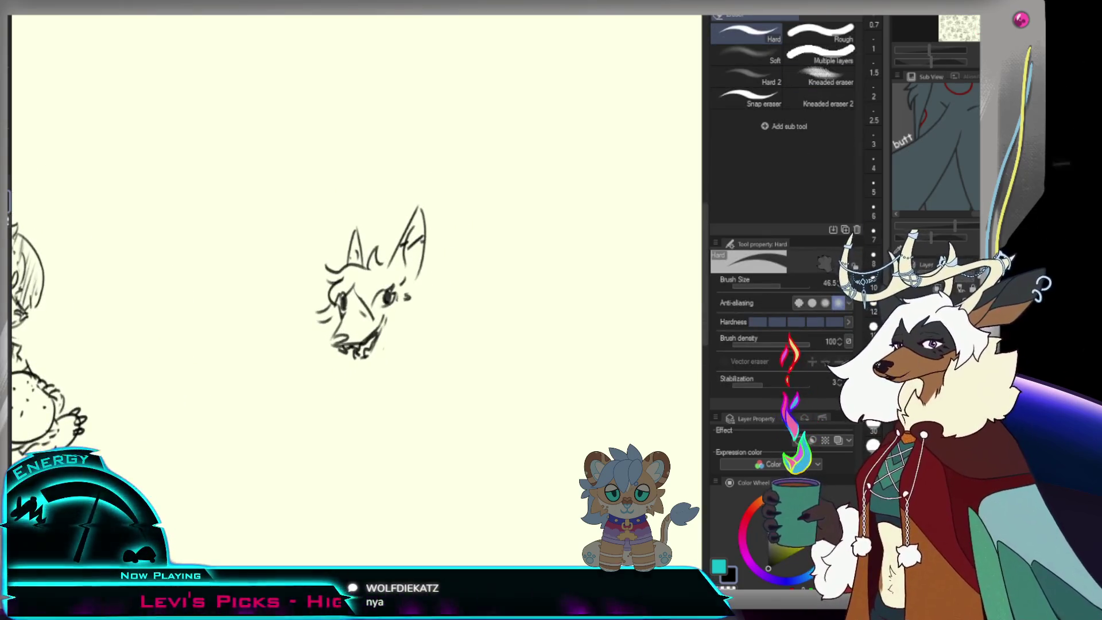
left_click_drag(536, 290, 393, 314)
key("p")
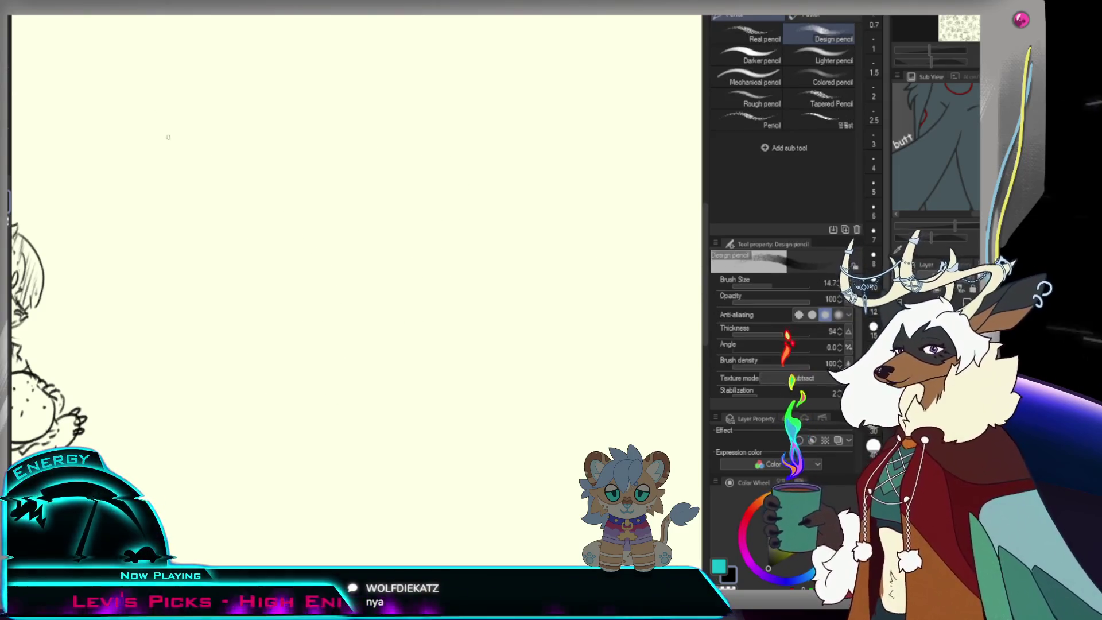
left_click_drag(361, 278, 381, 322)
key("ctrl+z")
key("ctrl+z")
left_click_drag(382, 252, 376, 315)
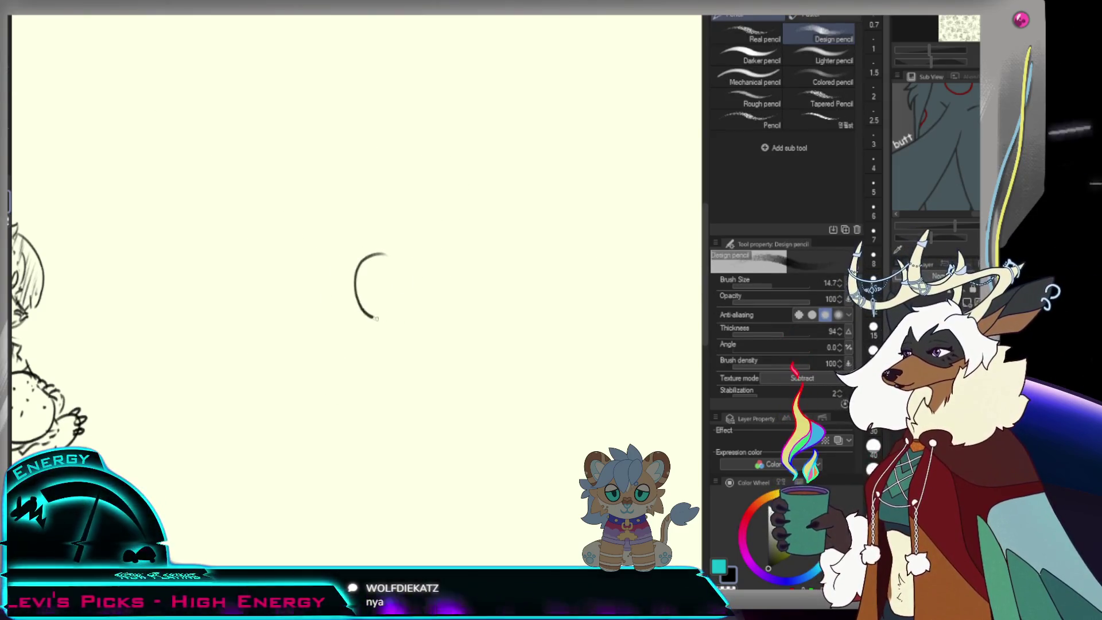
key("ctrl+z")
left_click_drag(387, 254, 369, 314)
left_click_drag(416, 276, 409, 304)
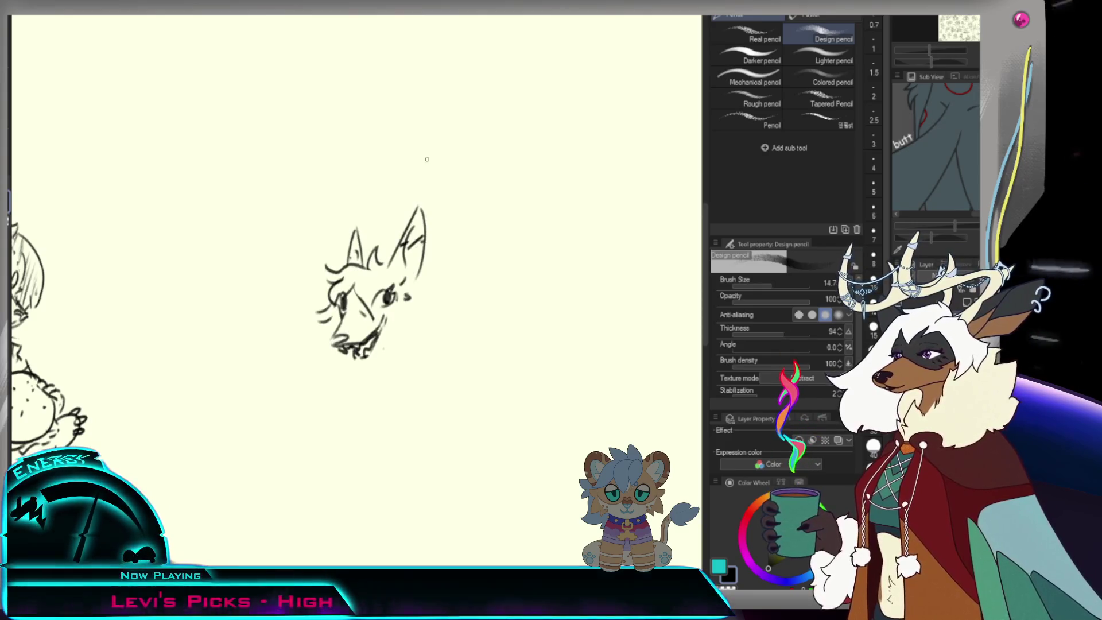
- Set the Hard eraser to size 43 and erase the head's left eye and outline
key("e")
key("bracketleft")
key("bracketleft")
key("bracketleft")
mouse_move(351, 292)
left_mouse_down()
mouse_move(337, 303)
mouse_move(330, 282)
mouse_move(349, 265)
left_mouse_up()
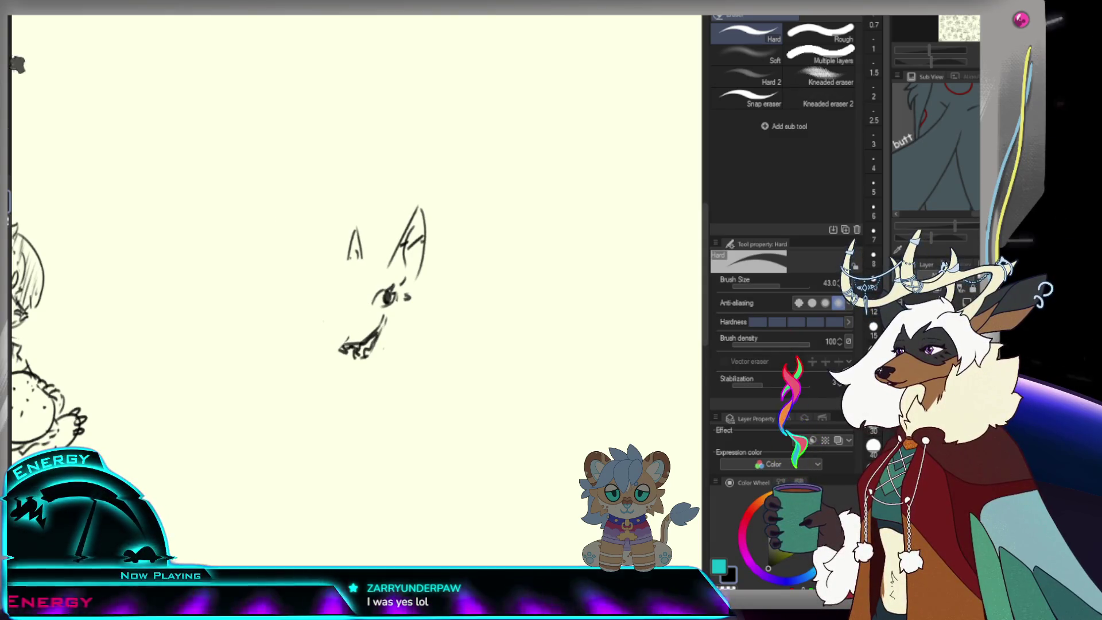
key("p")
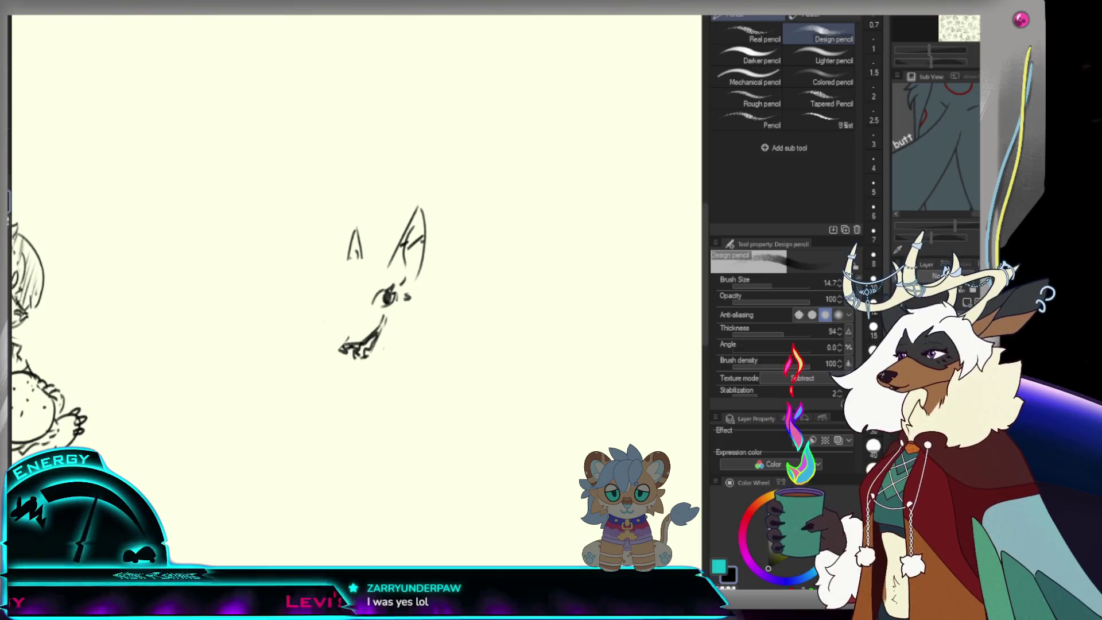
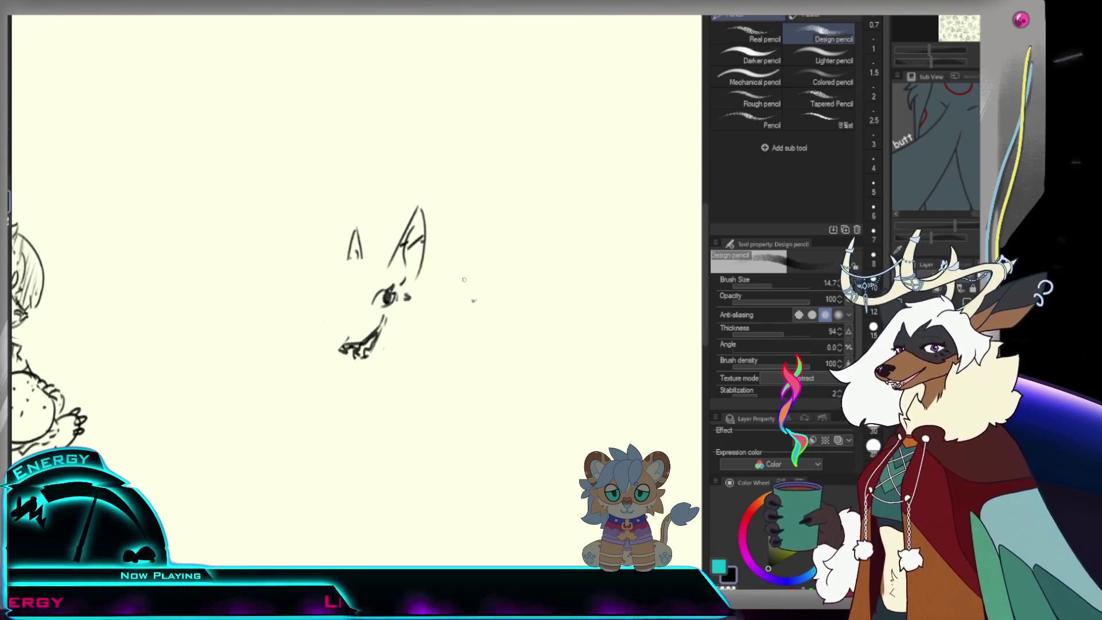
- Sketch the snout tip, the left side of the snout, the chin curve and a short cheek mark
mouse_move(334, 340)
left_mouse_down()
mouse_move(347, 333)
mouse_move(359, 352)
left_mouse_up()
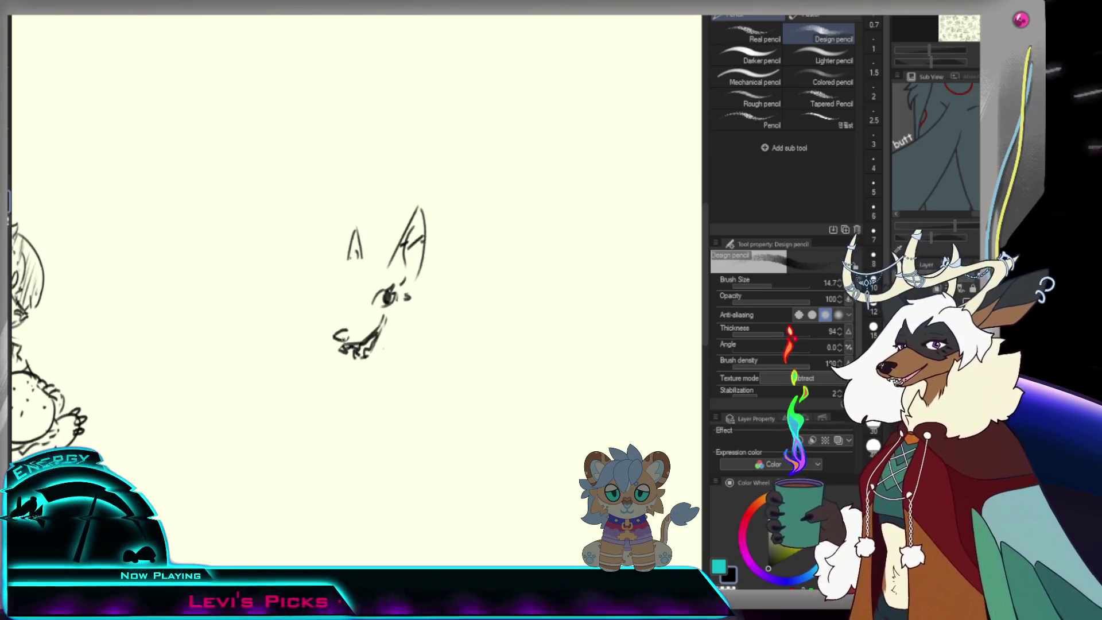
left_click_drag(346, 306, 331, 337)
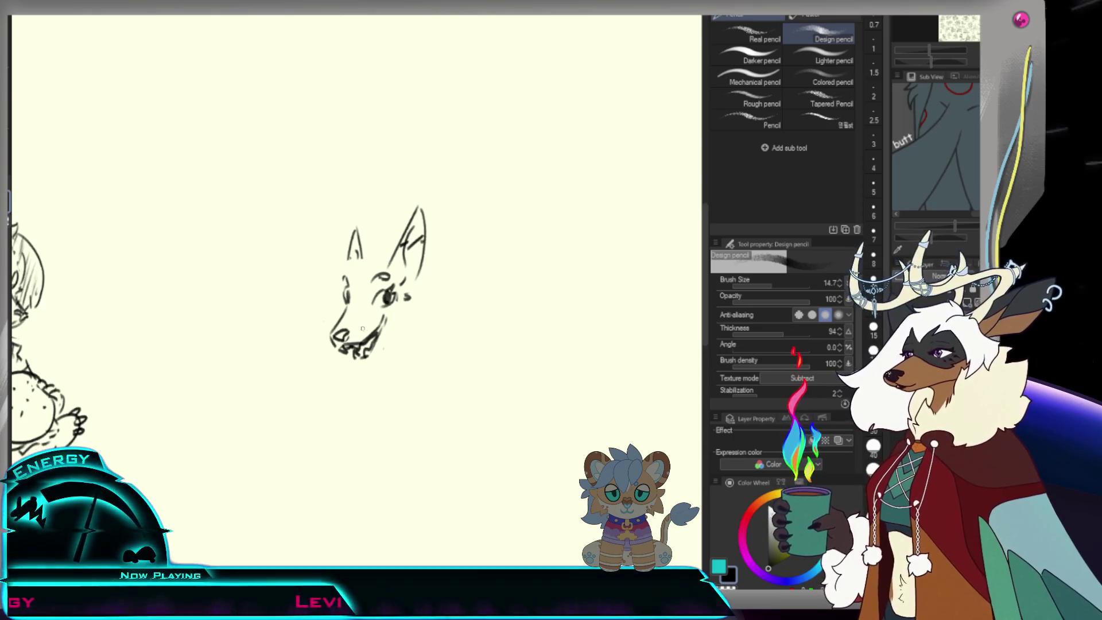
key("e")
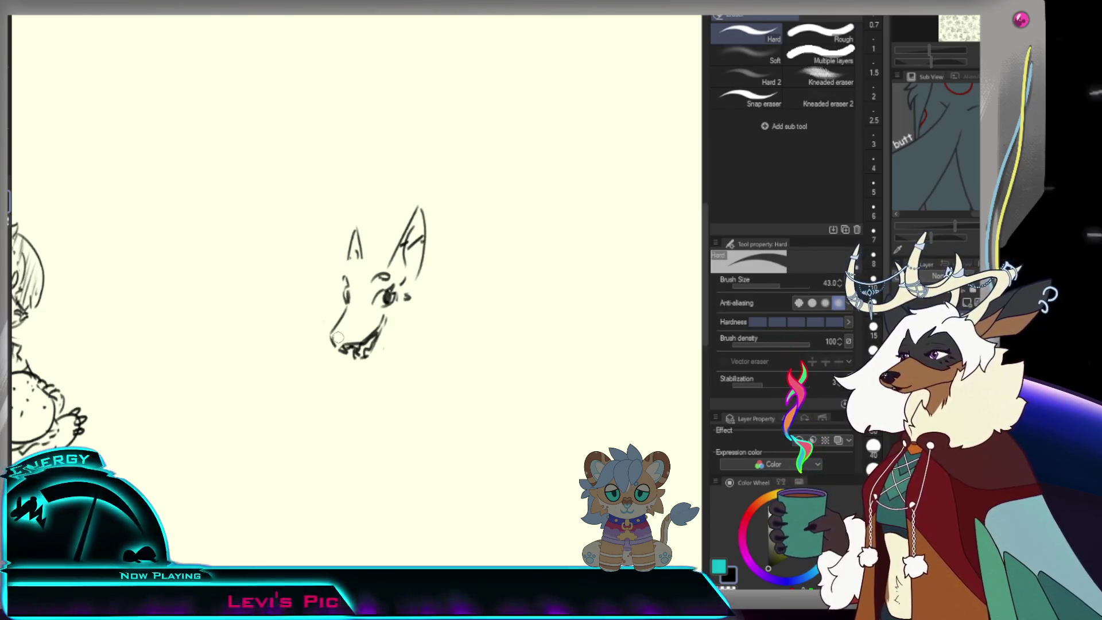
key("p")
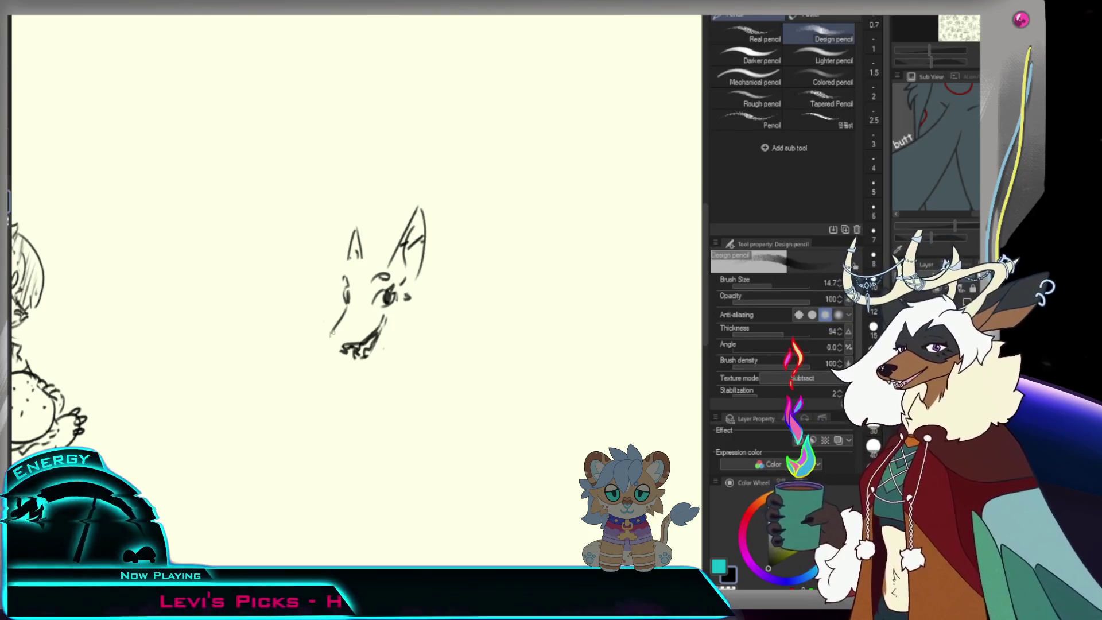
left_click_drag(332, 332, 342, 347)
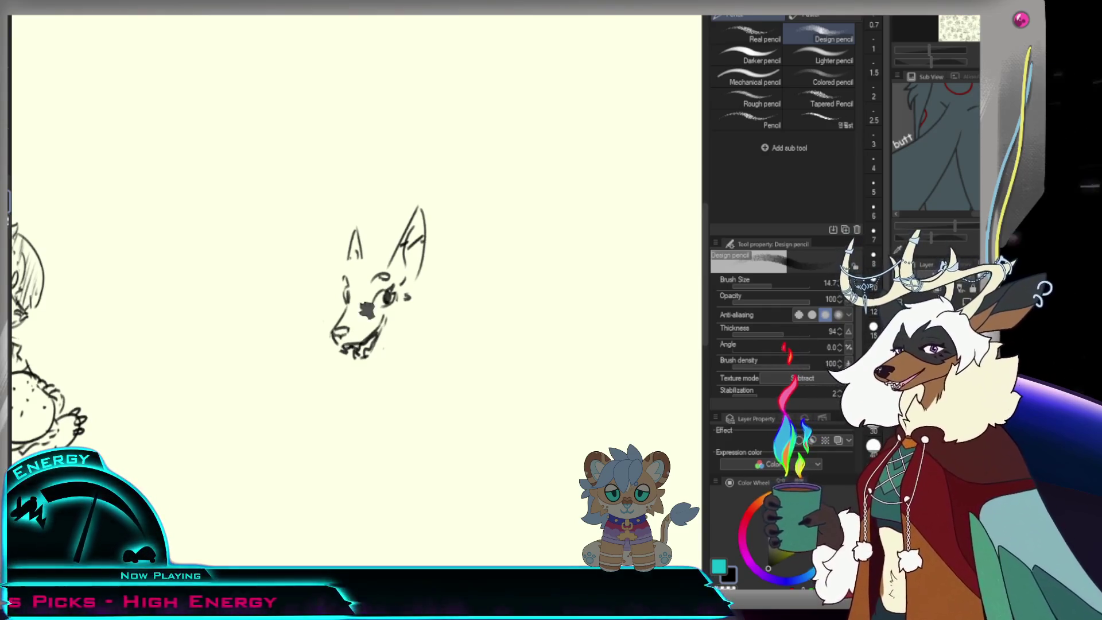
key("e")
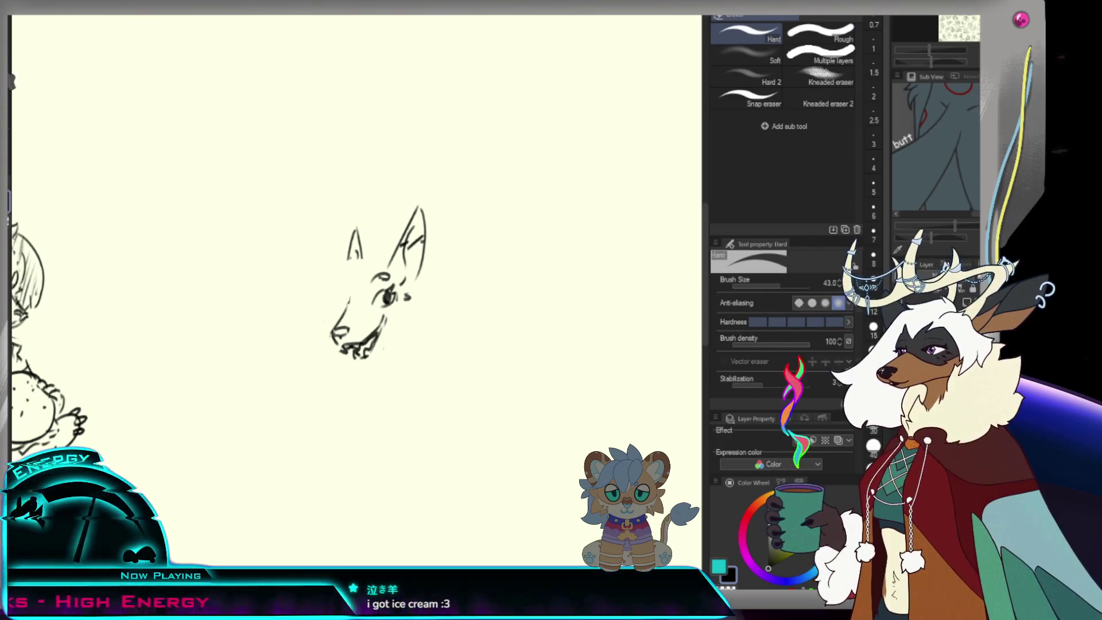
key("p")
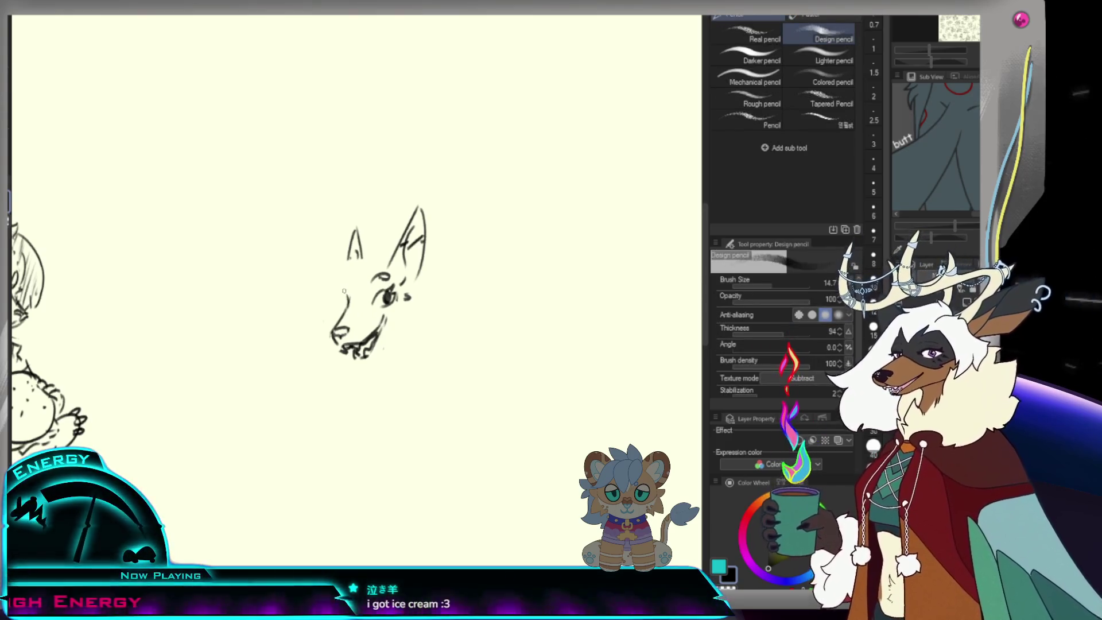
left_click_drag(344, 292, 345, 306)
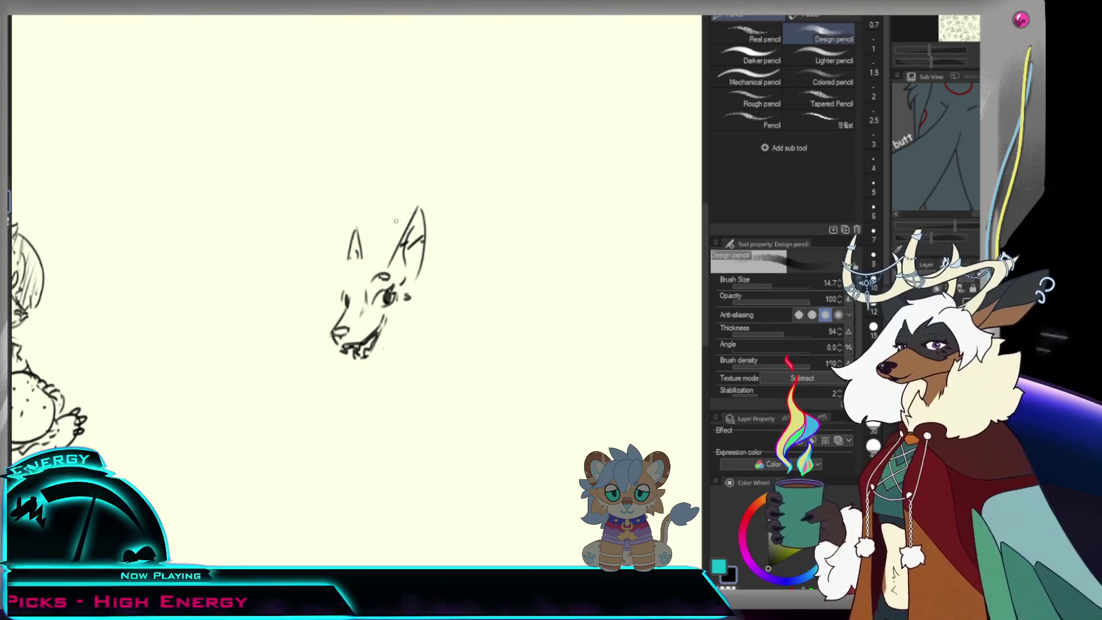
- Try, then undo, a head-top line and a left face contour, and begin outlining the eye
left_click_drag(362, 261, 315, 268)
key("ctrl+z")
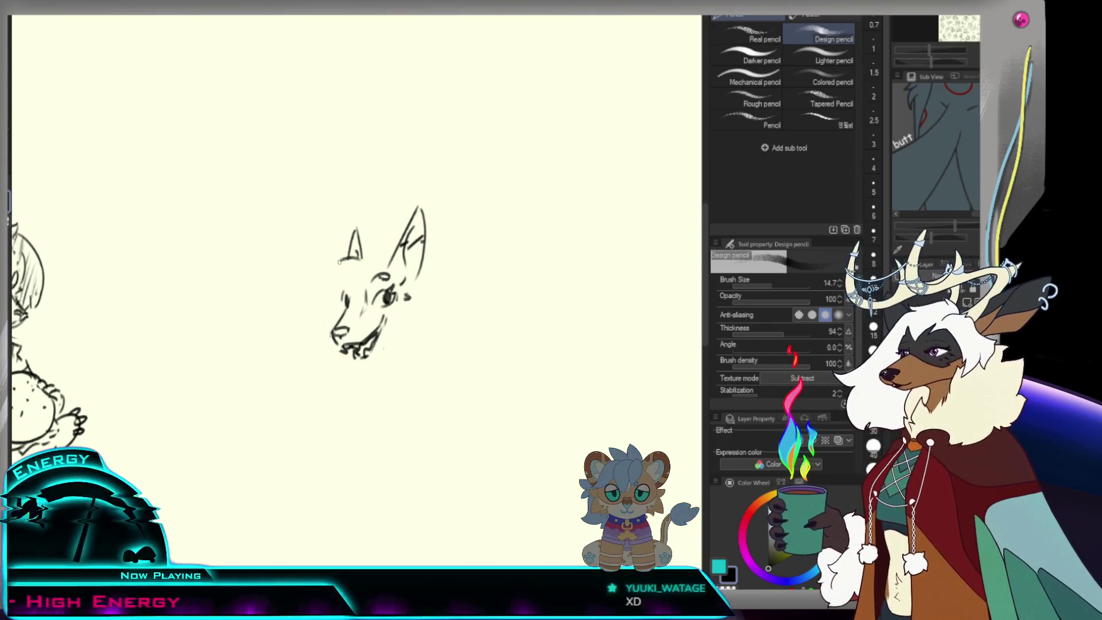
mouse_move(329, 264)
left_mouse_down()
mouse_move(351, 267)
mouse_move(312, 343)
left_mouse_up()
key("ctrl+z")
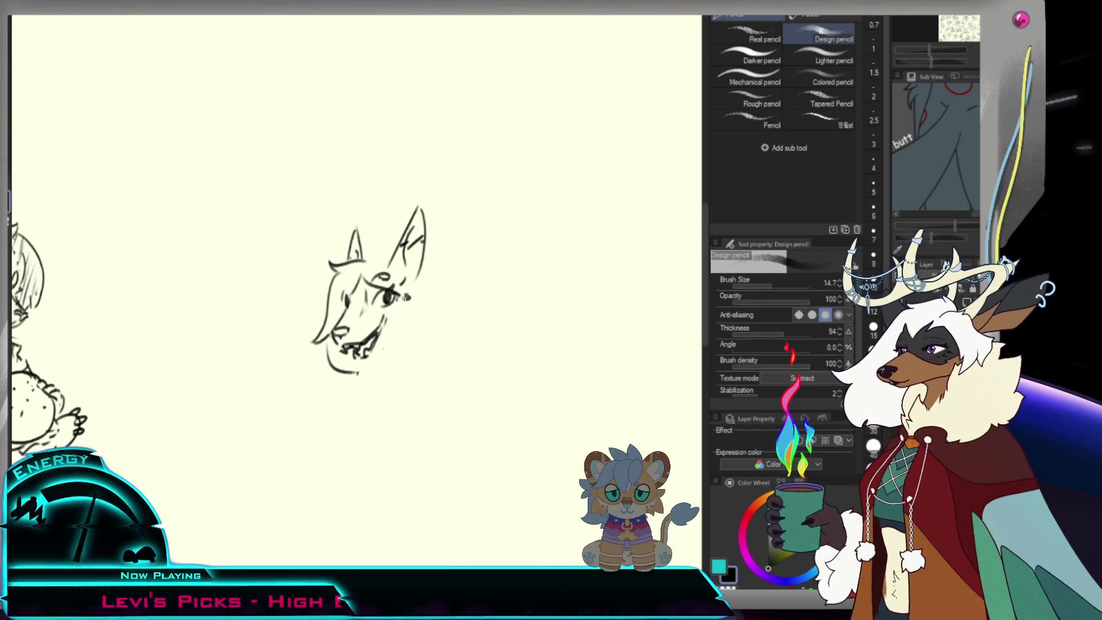
left_click_drag(373, 281, 424, 310)
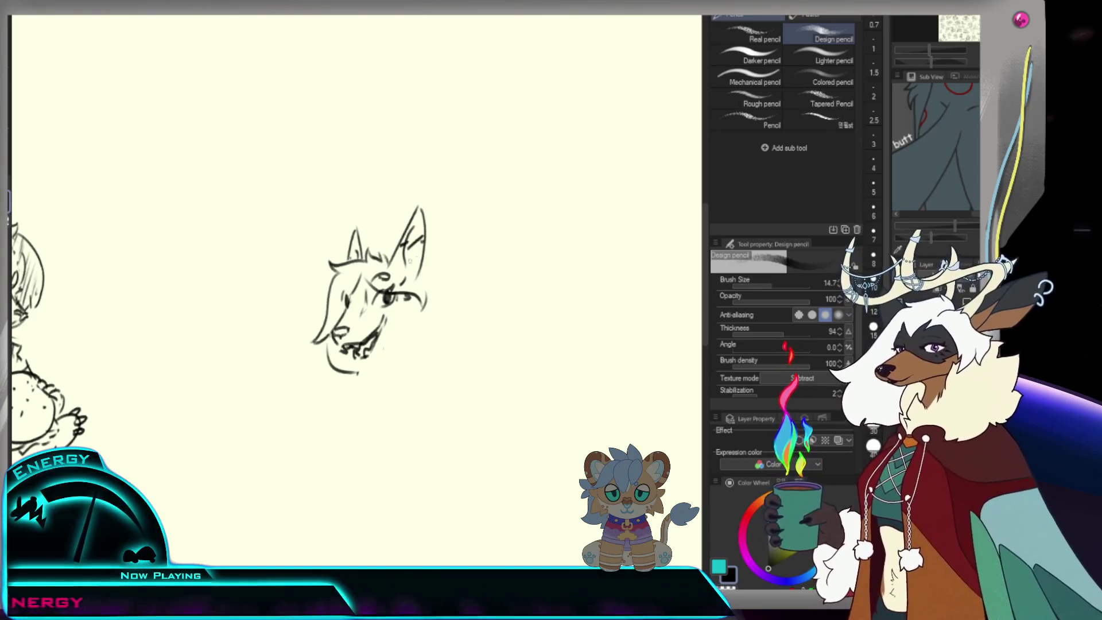
- Draw the curved ruff under the jaw, dot cheek freckles, and redraw a shorter chin curve
mouse_move(421, 297)
left_mouse_down()
mouse_move(445, 351)
mouse_move(431, 349)
left_mouse_up()
key("ctrl+z")
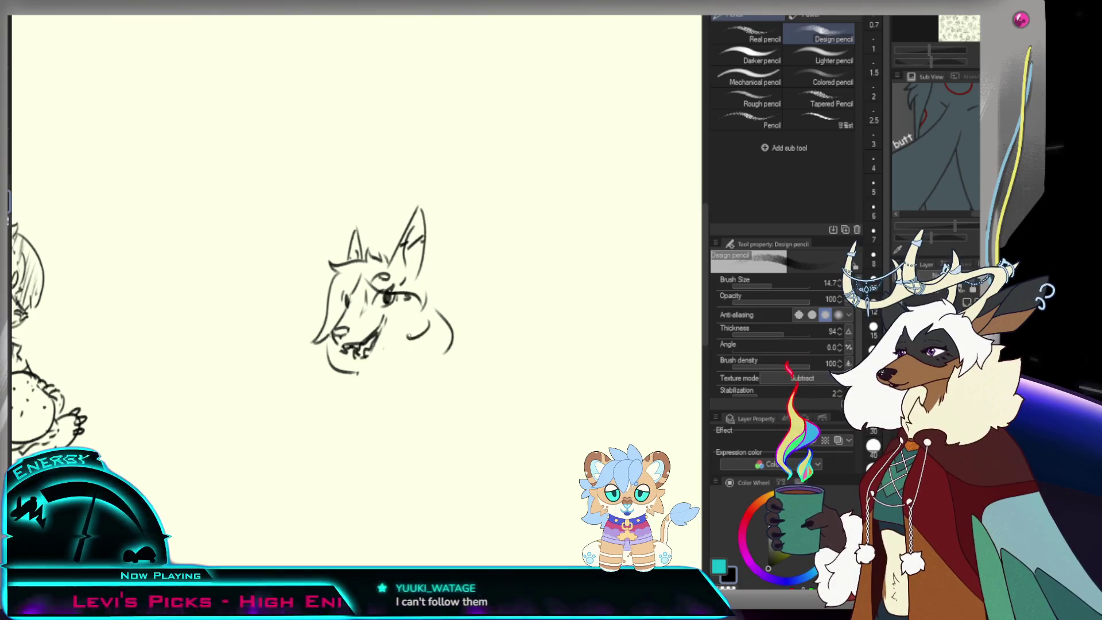
left_click_drag(409, 333, 443, 354)
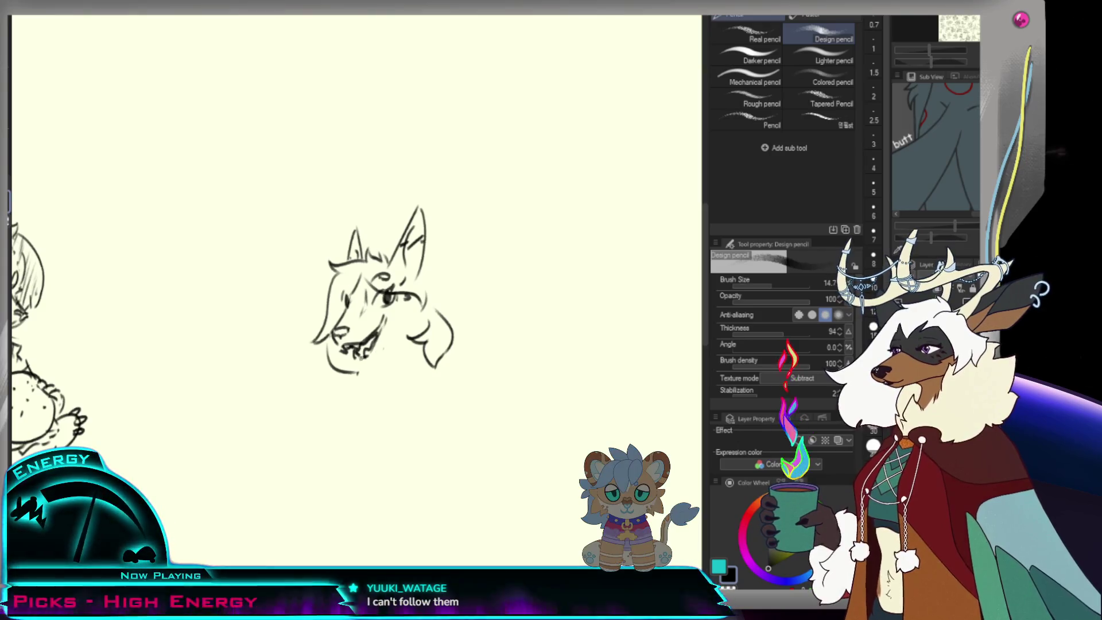
left_click(404, 309)
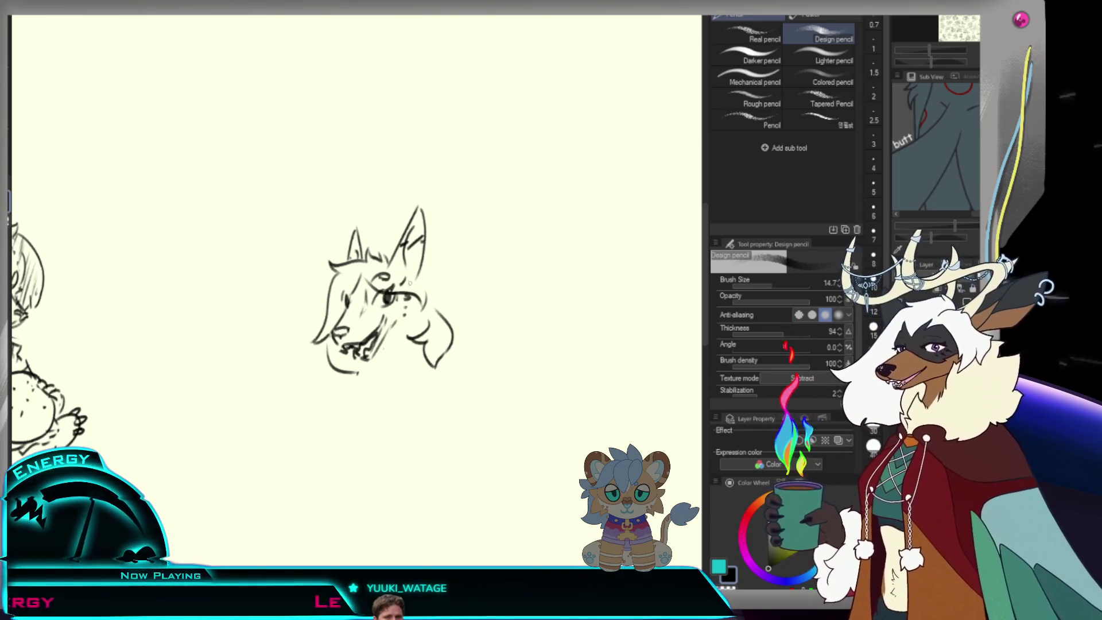
mouse_move(400, 368)
left_mouse_down()
mouse_move(417, 336)
mouse_move(381, 396)
mouse_move(421, 370)
left_mouse_up()
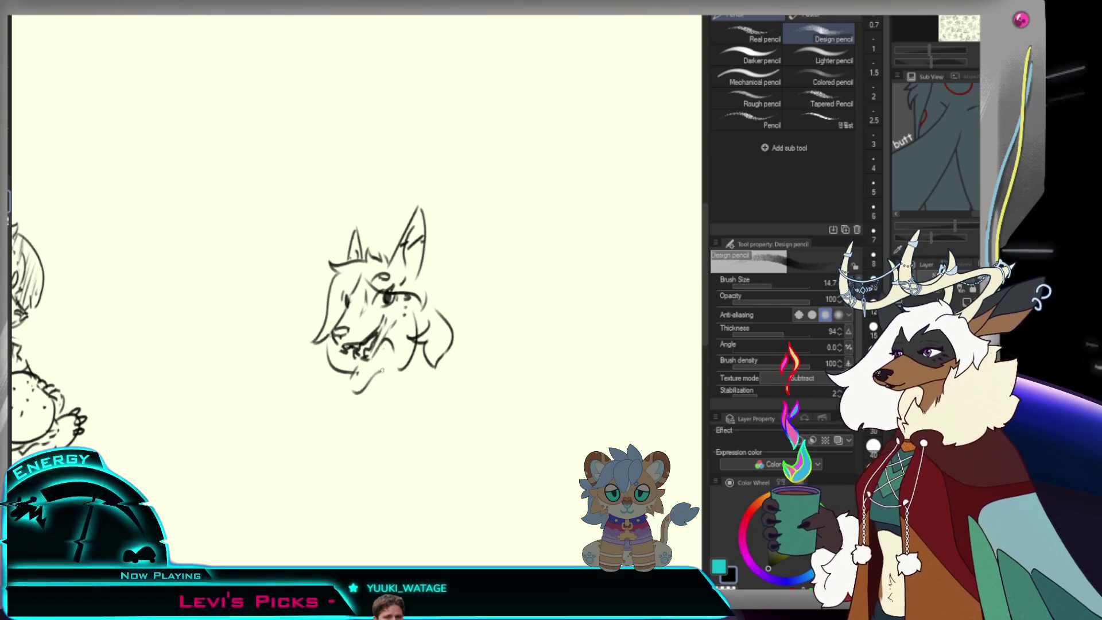
key("ctrl+z")
left_click_drag(350, 383, 385, 370)
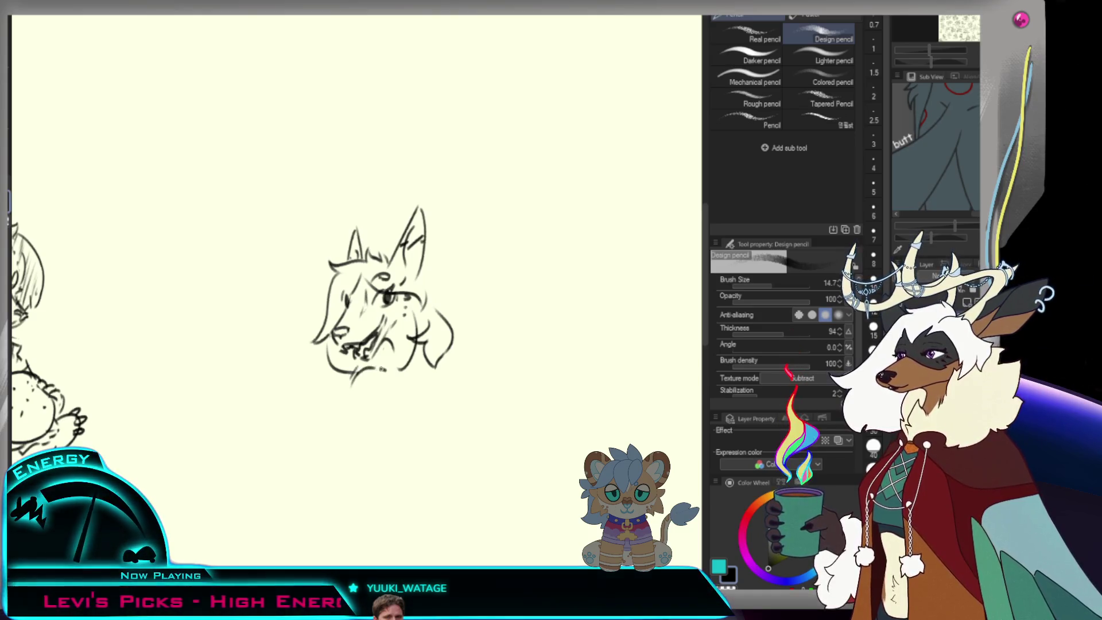
- Sketch a curled double-arc paw under the chin with its left and bottom edges, removing stray strokes
left_click_drag(373, 370, 375, 388)
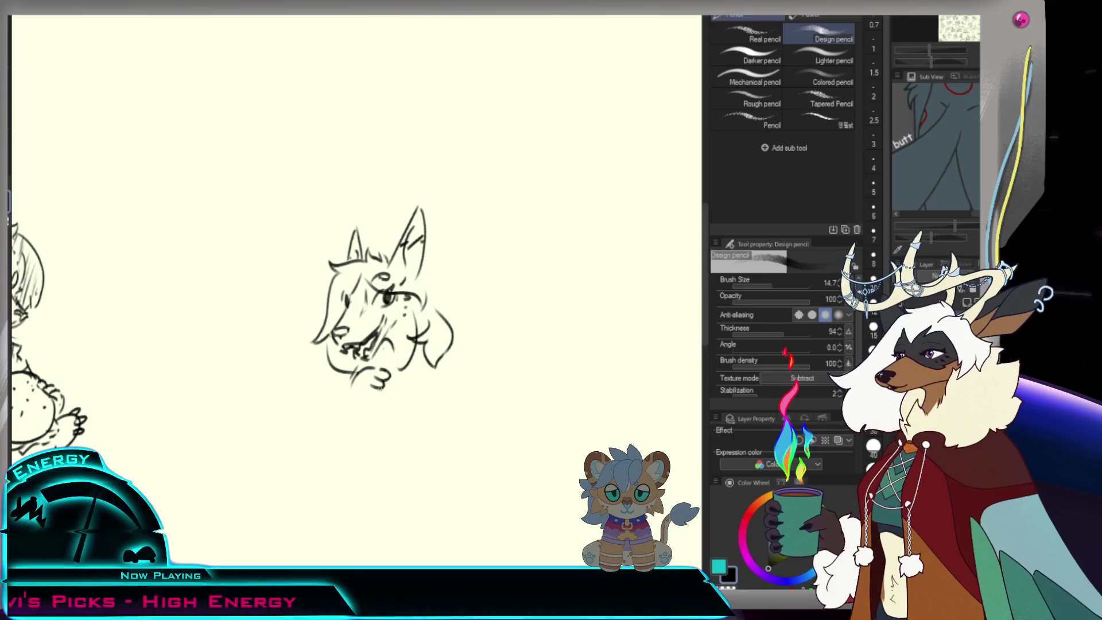
key("ctrl+z")
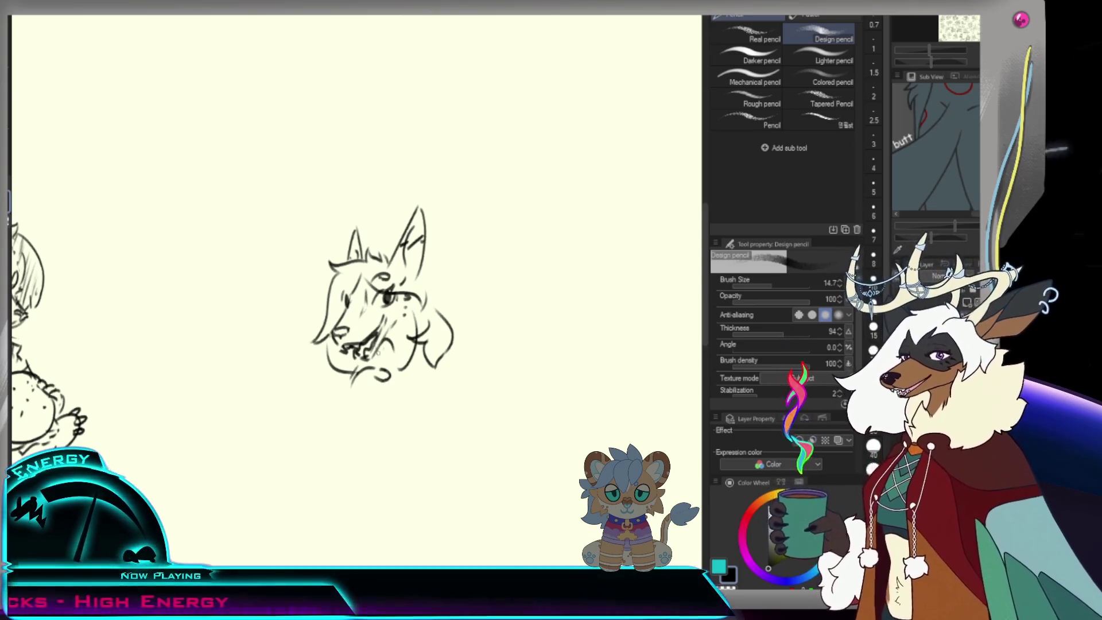
mouse_move(367, 374)
left_mouse_down()
mouse_move(388, 379)
mouse_move(383, 391)
left_mouse_up()
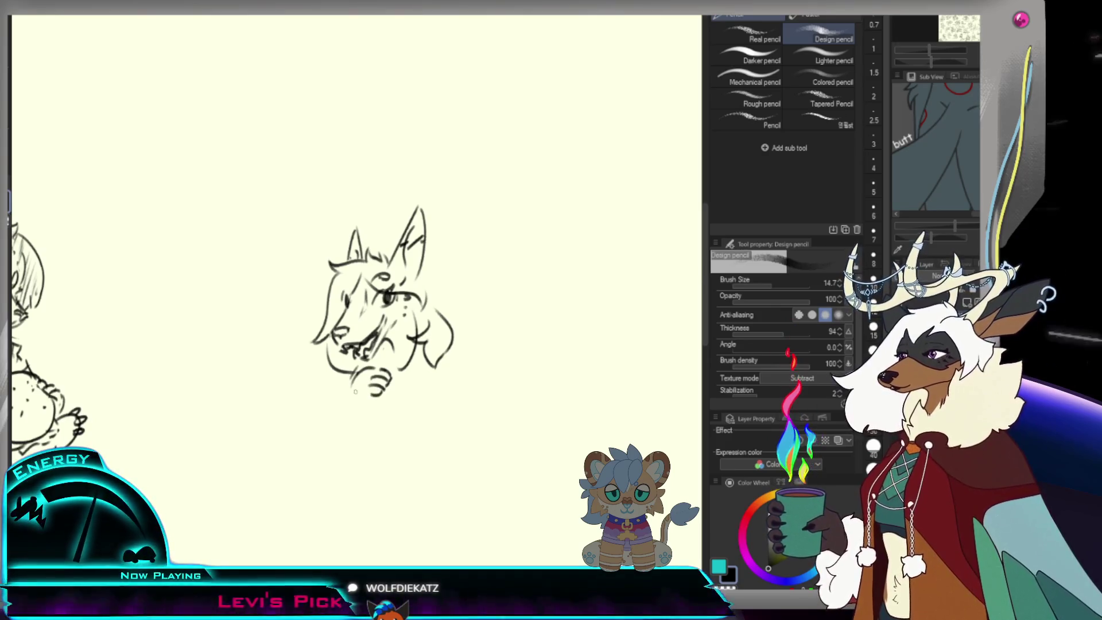
left_click_drag(357, 371, 367, 410)
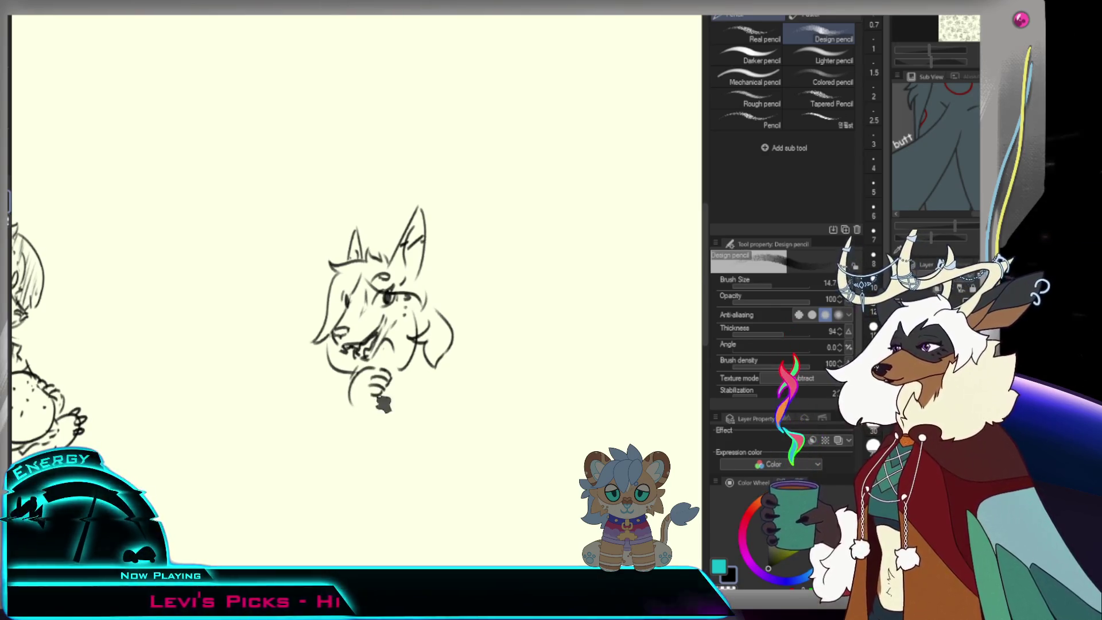
key("ctrl+z")
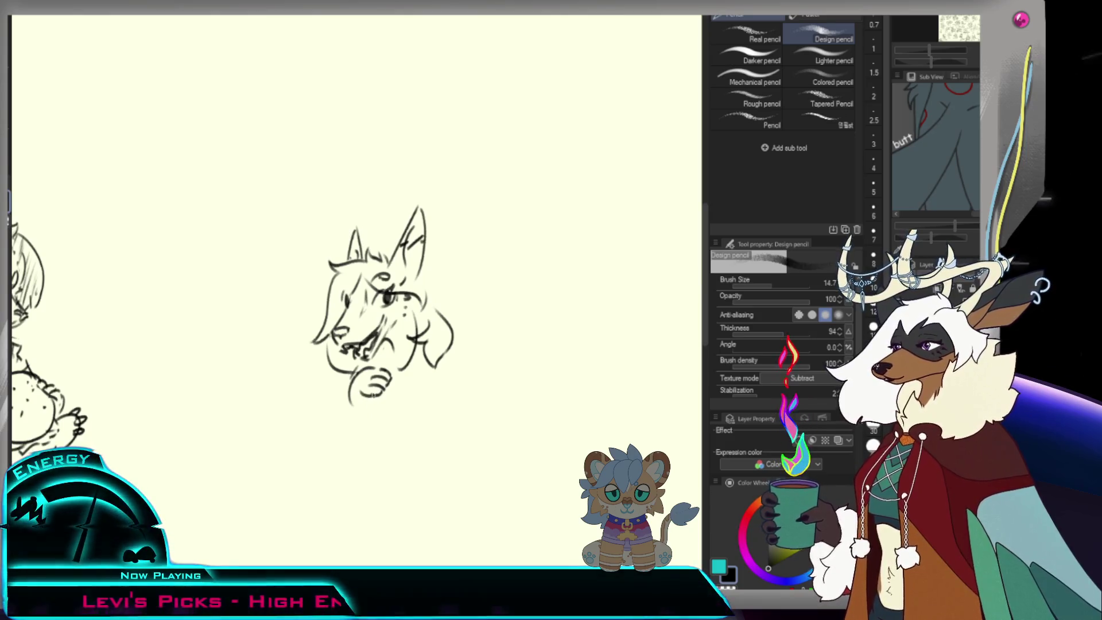
left_click_drag(349, 397, 381, 402)
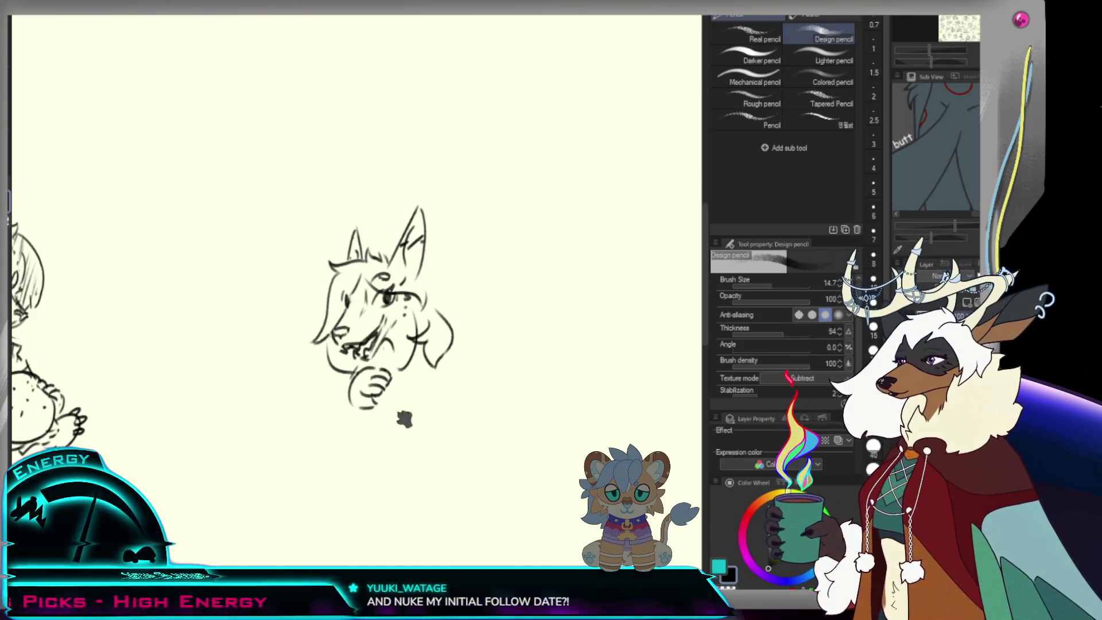
left_click_drag(394, 395, 351, 445)
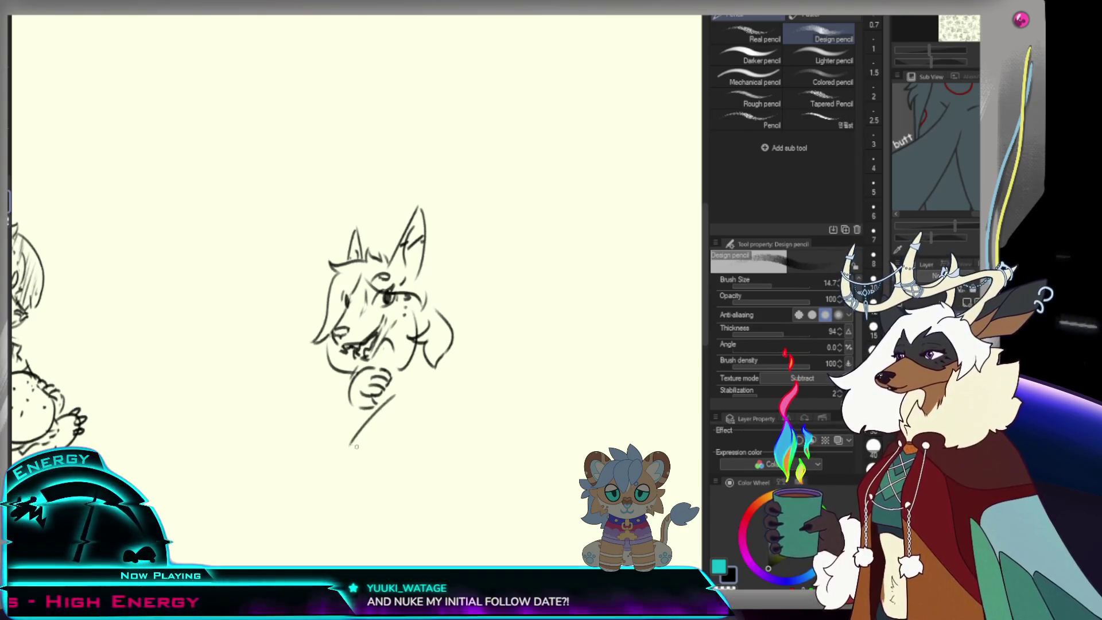
key("ctrl+z")
key("/")
left_click(431, 384, "alt")
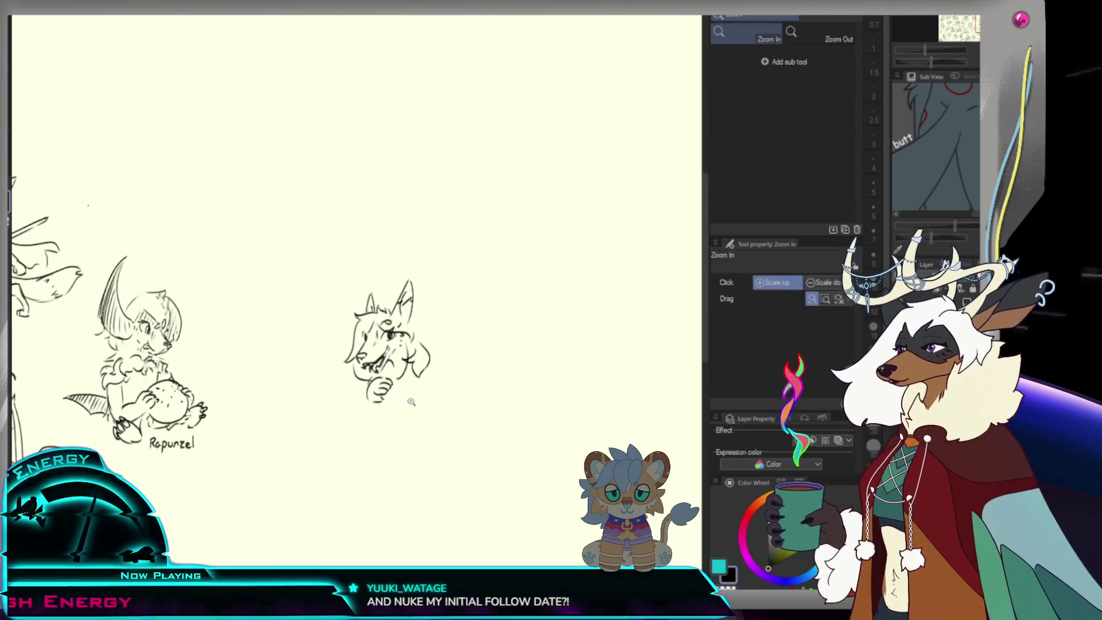
- Lasso the paw under the chin, enlarge it to about 121% and shift it down-left
left_click(431, 383)
left_click(431, 383)
key("p")
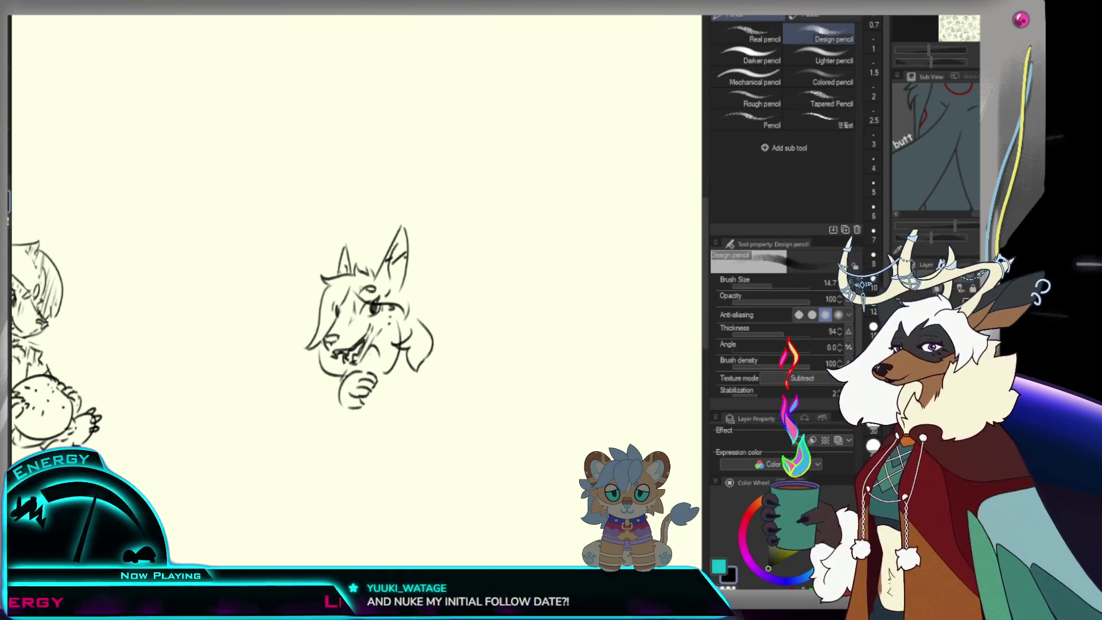
key("m")
mouse_move(364, 362)
left_mouse_down()
mouse_move(395, 382)
mouse_move(356, 435)
left_mouse_up()
key("ctrl+t")
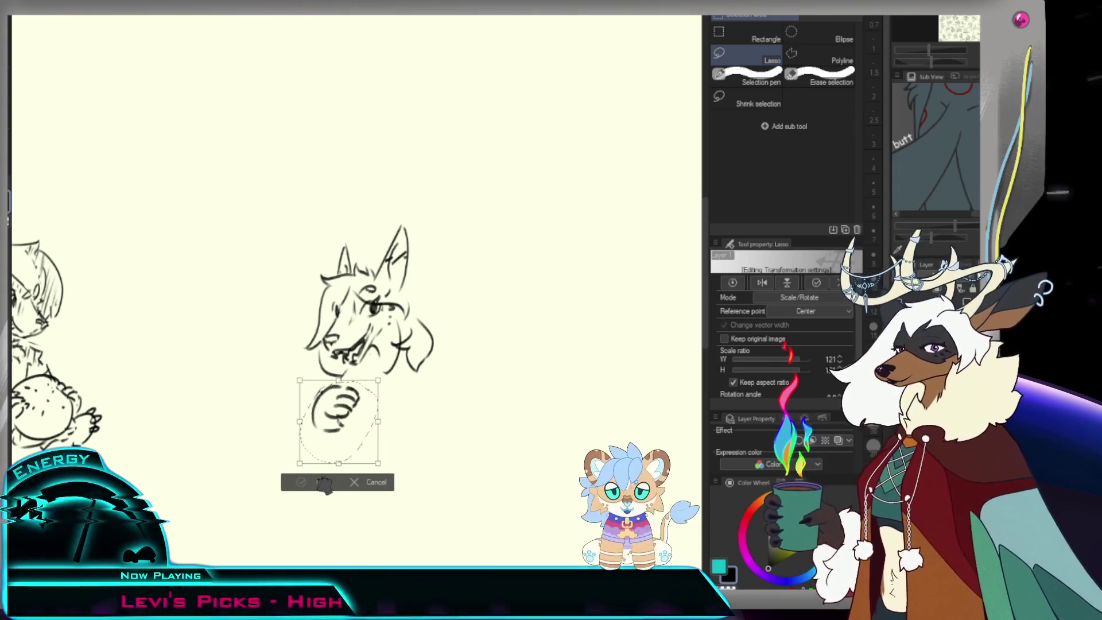
key("Return")
key("ctrl+d")
key("p")
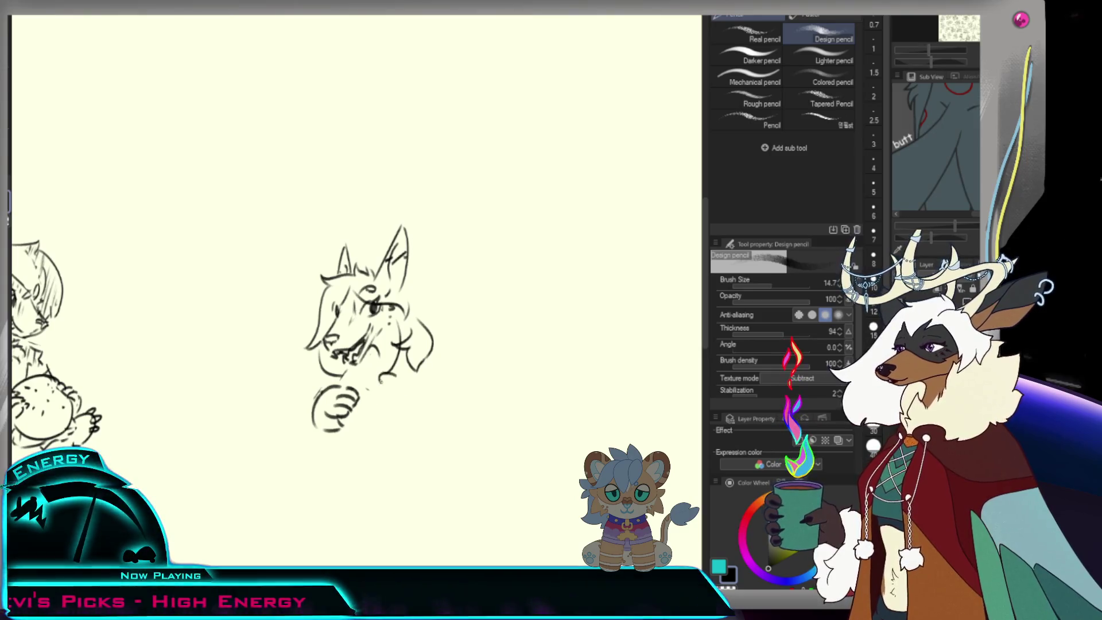
- Scribble dark marks beside the paw to start the second hand
left_click_drag(398, 376, 406, 385)
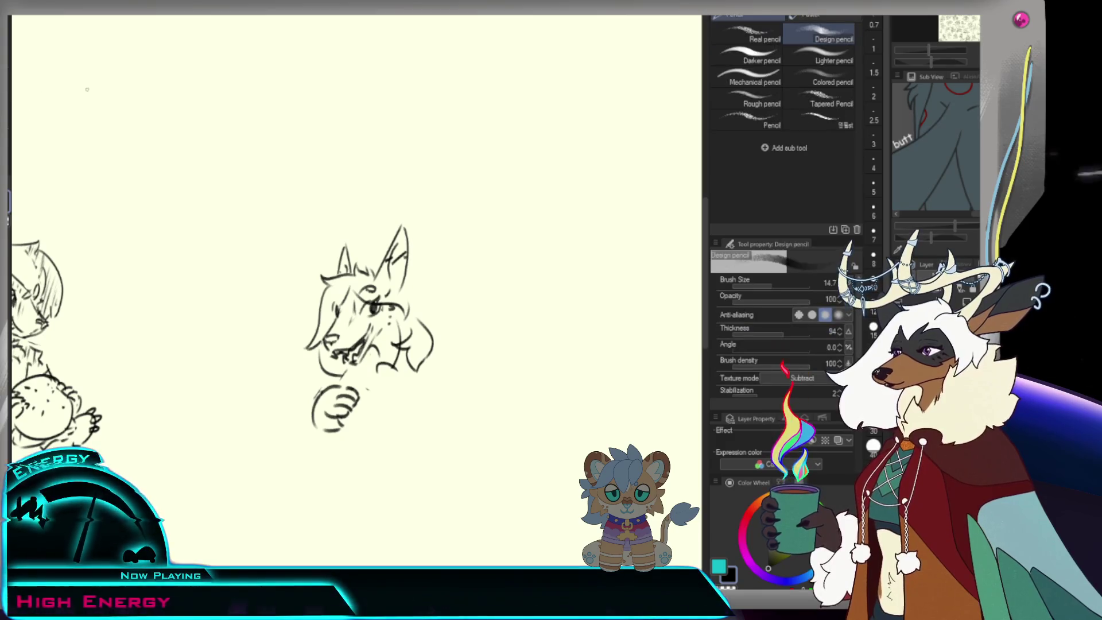
left_click_drag(379, 378, 391, 392)
key("ctrl+z")
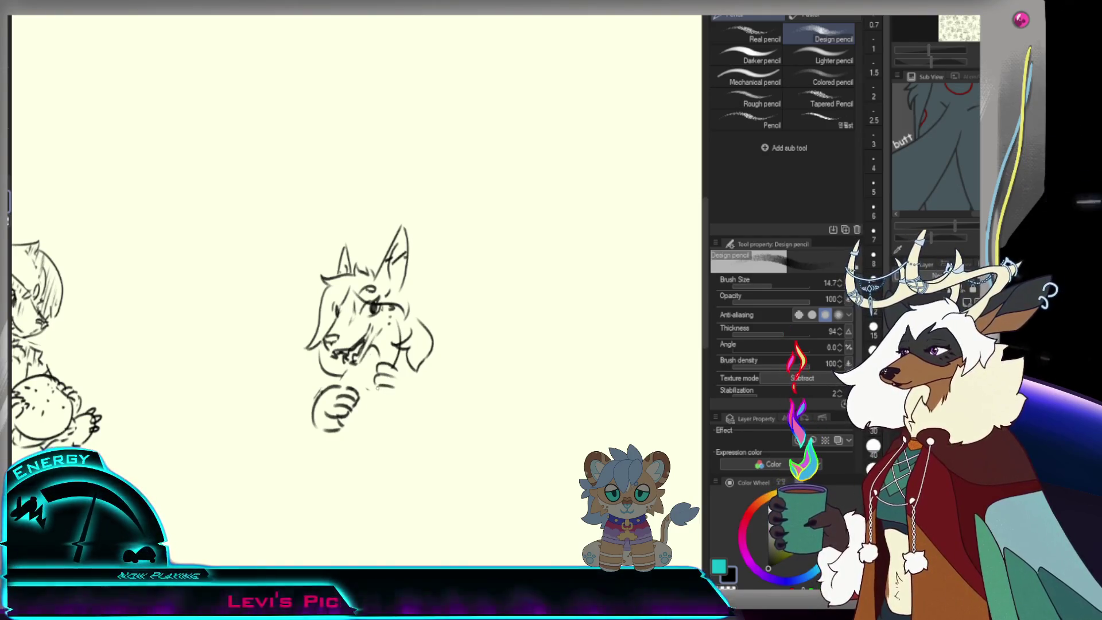
left_click_drag(380, 388, 392, 398)
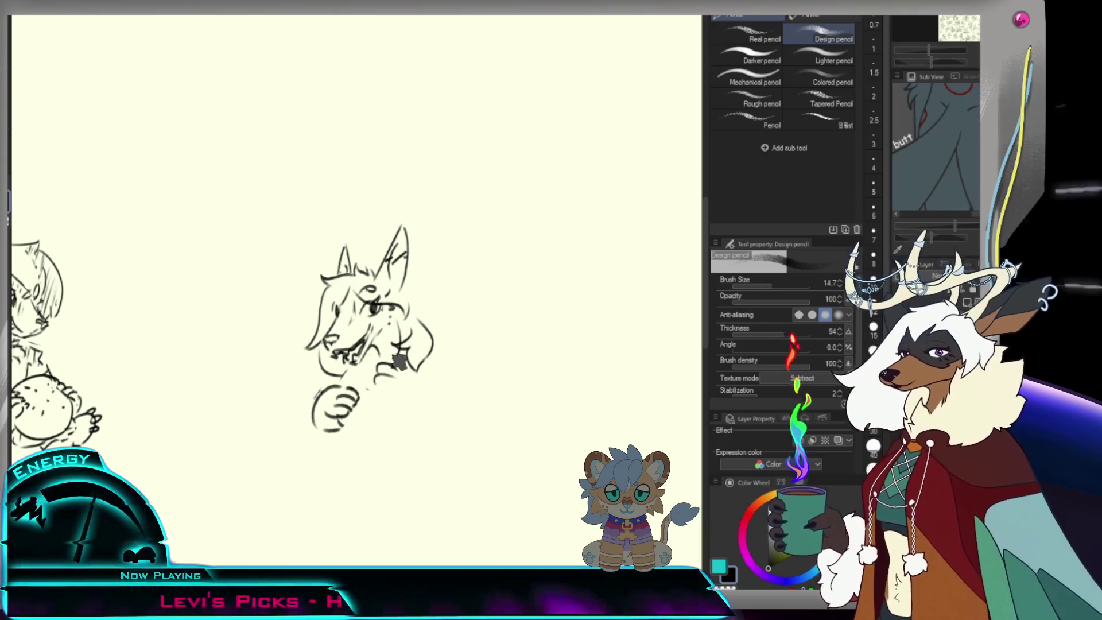
key("e")
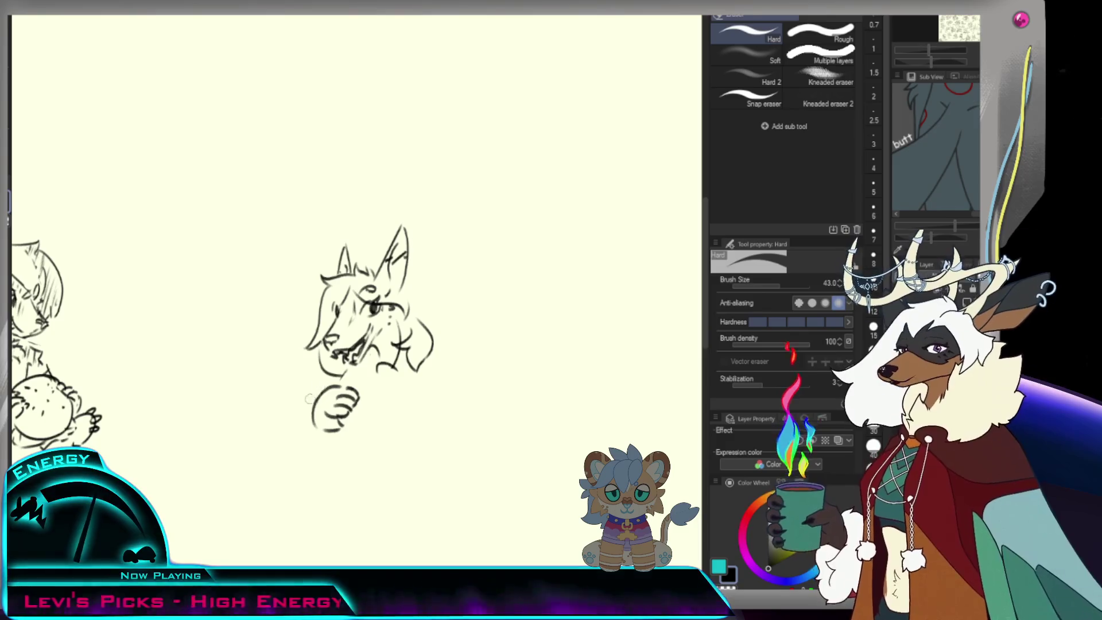
key("p")
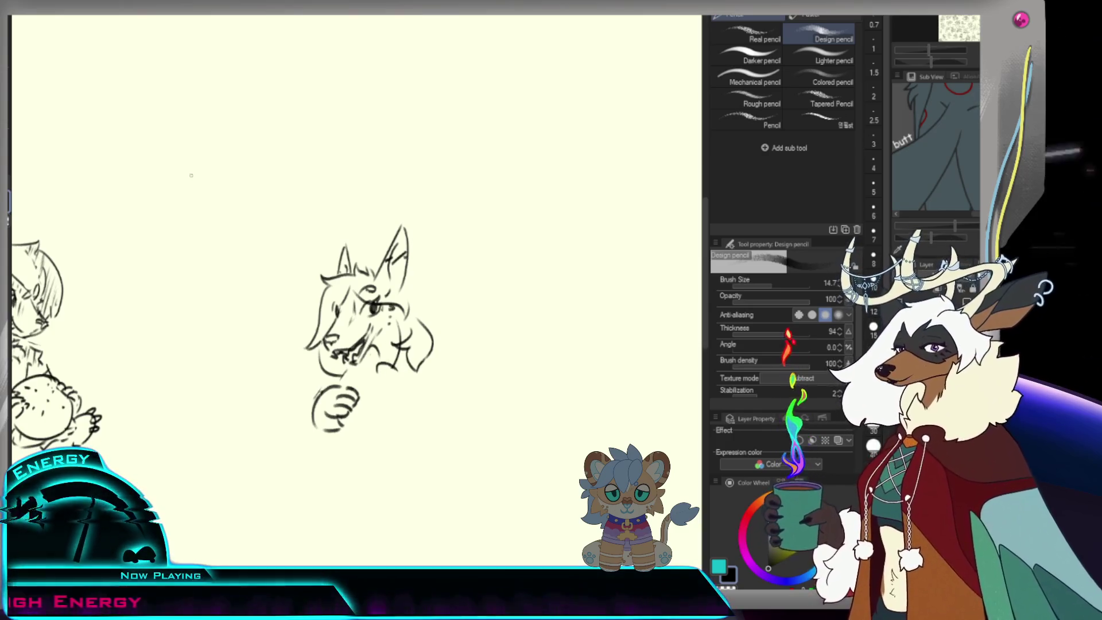
key("e")
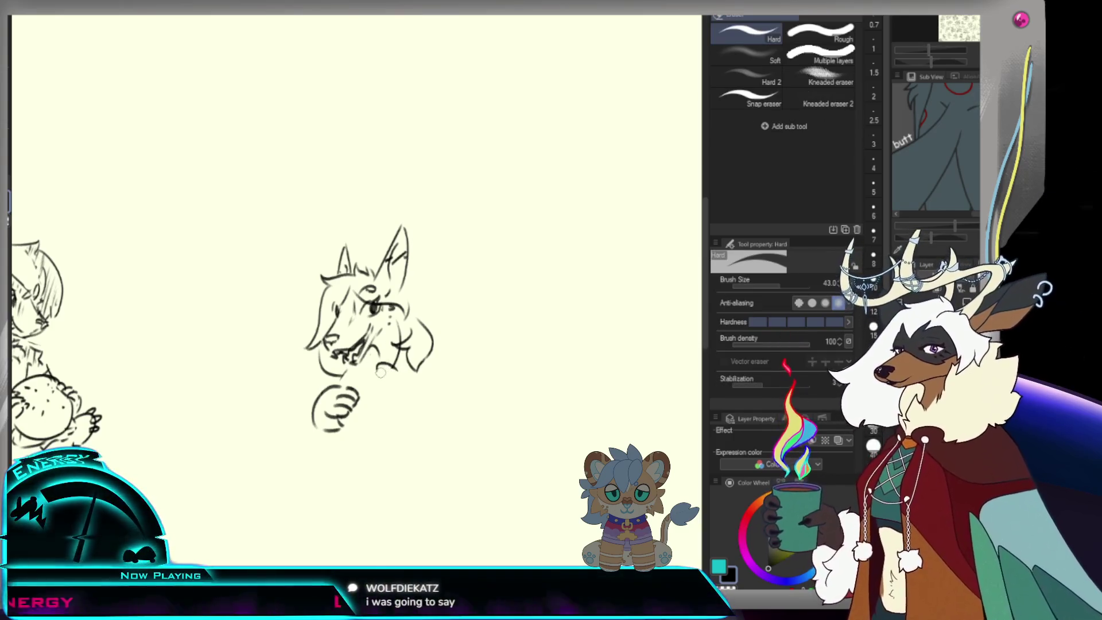
key("p")
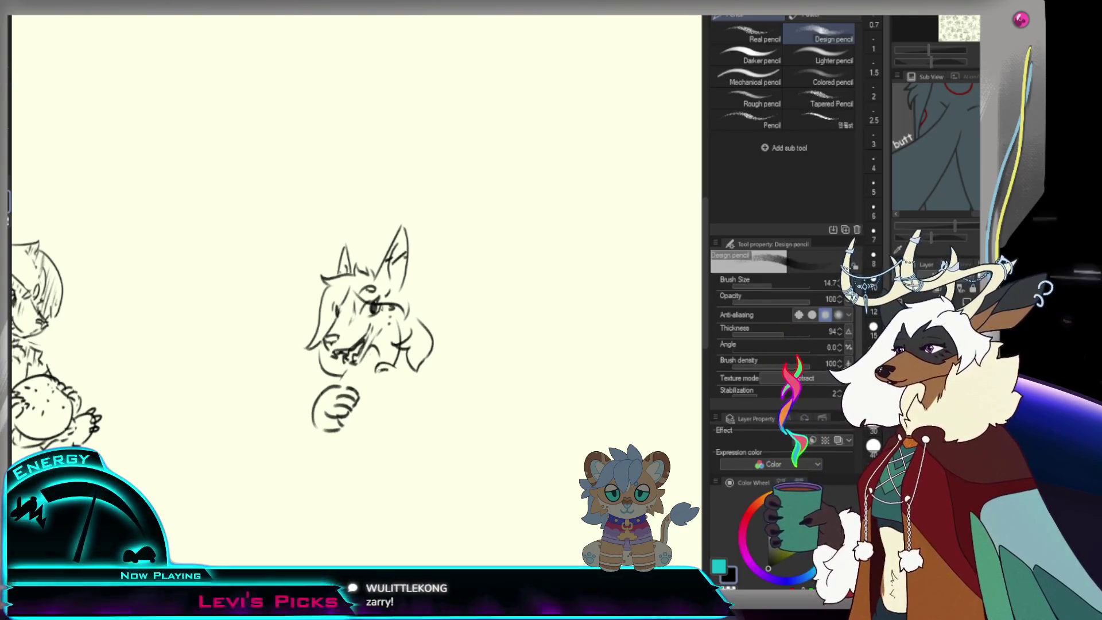
- Extend the hand's curve to the right and draw the arm line across the body
left_click_drag(374, 374, 387, 395)
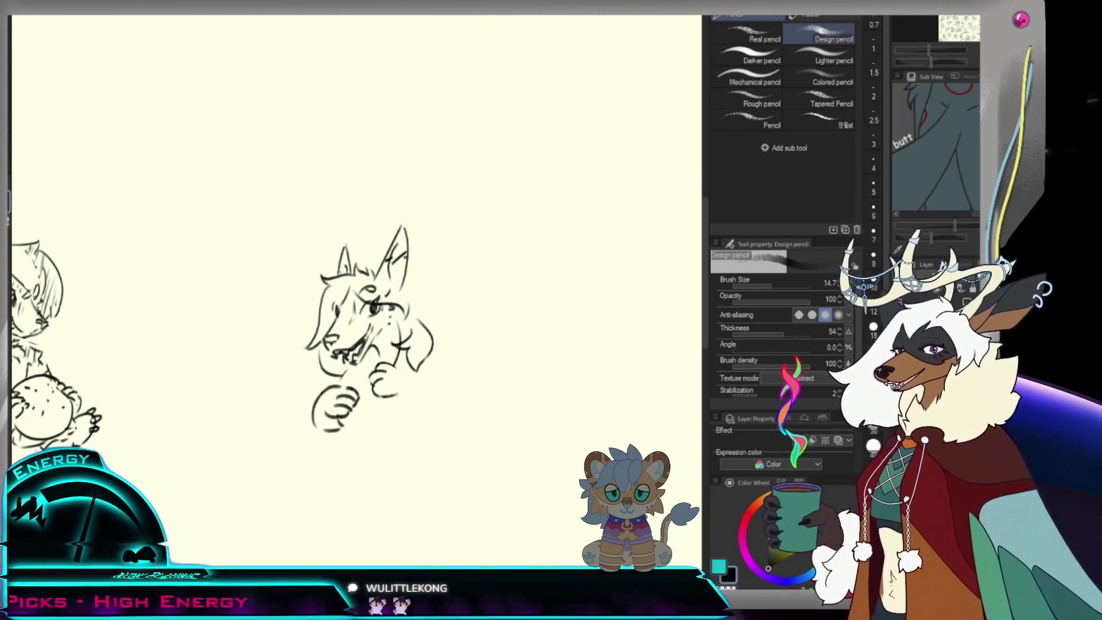
left_click_drag(383, 394, 416, 370)
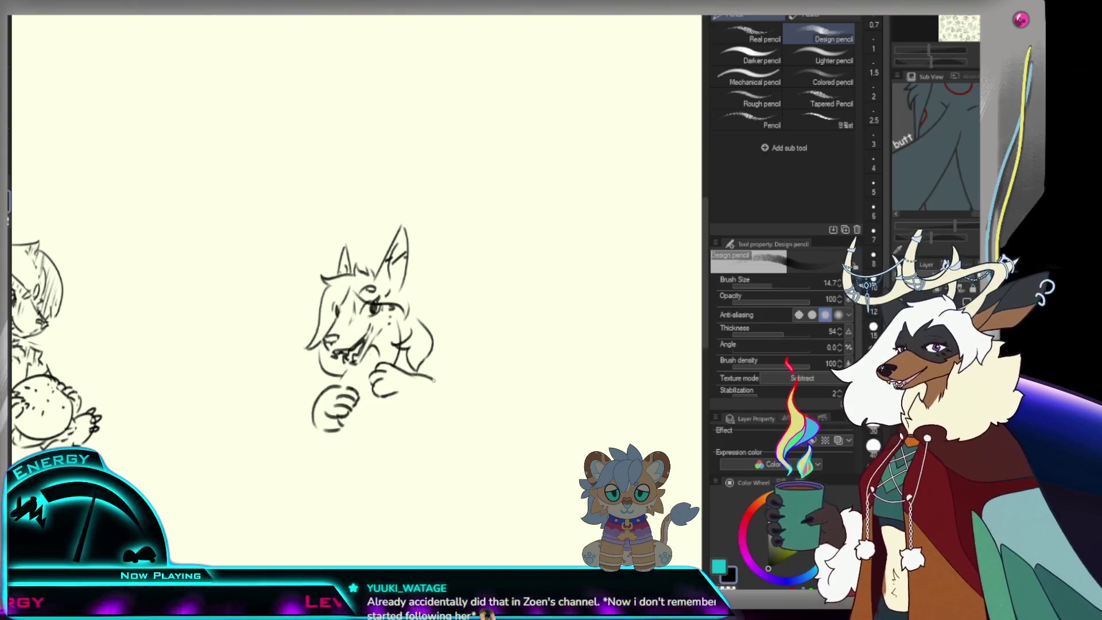
left_click_drag(434, 381, 426, 429)
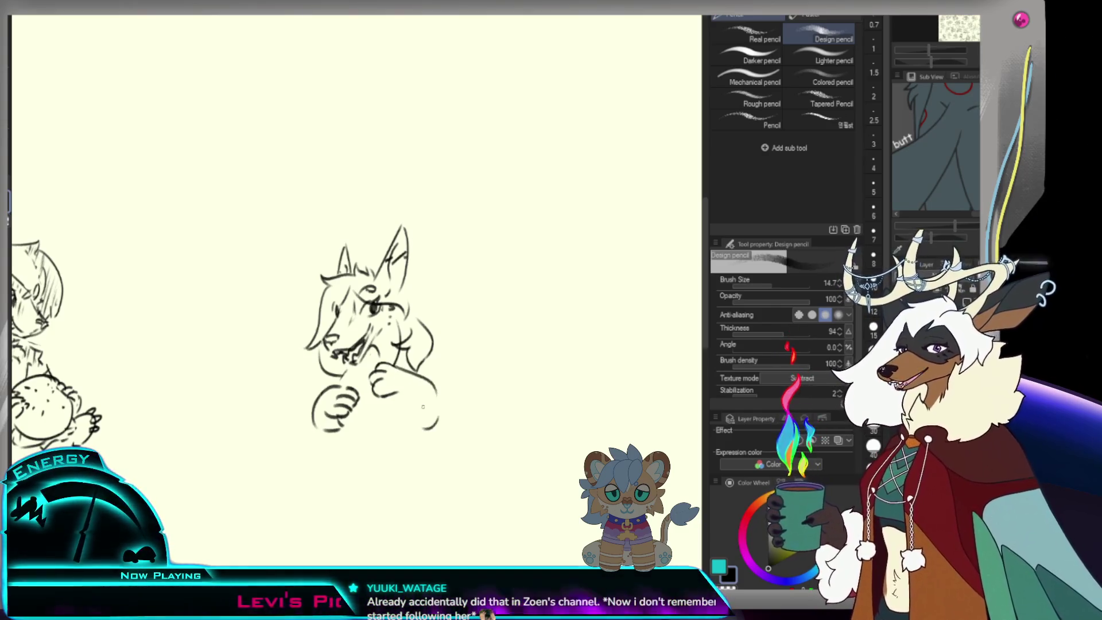
key("ctrl+z")
left_click_drag(394, 395, 442, 406)
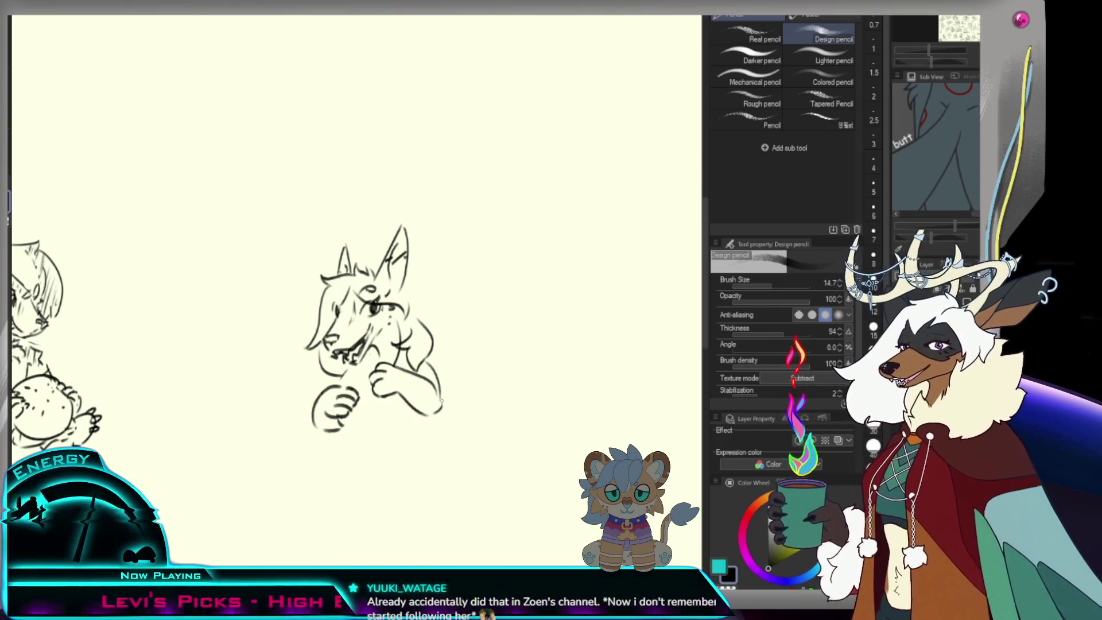
key("ctrl+z")
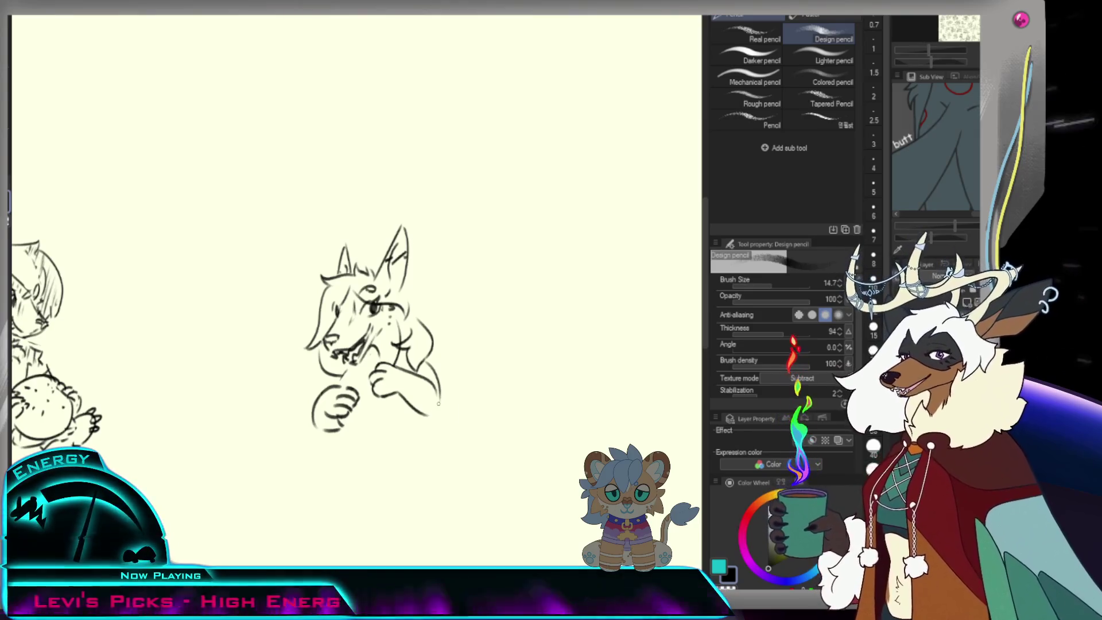
scroll(438, 404, "down", 5)
scroll(438, 403, "up", 4)
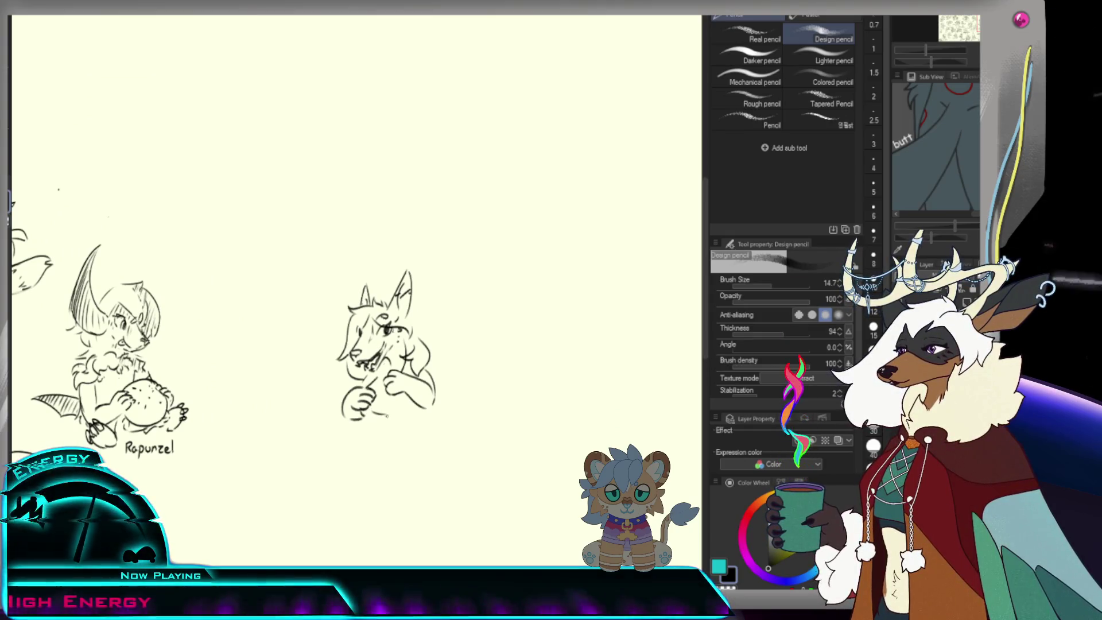
- Sketch trial lower torso and leg lines ending in a rounded foot
left_click_drag(381, 428, 407, 440)
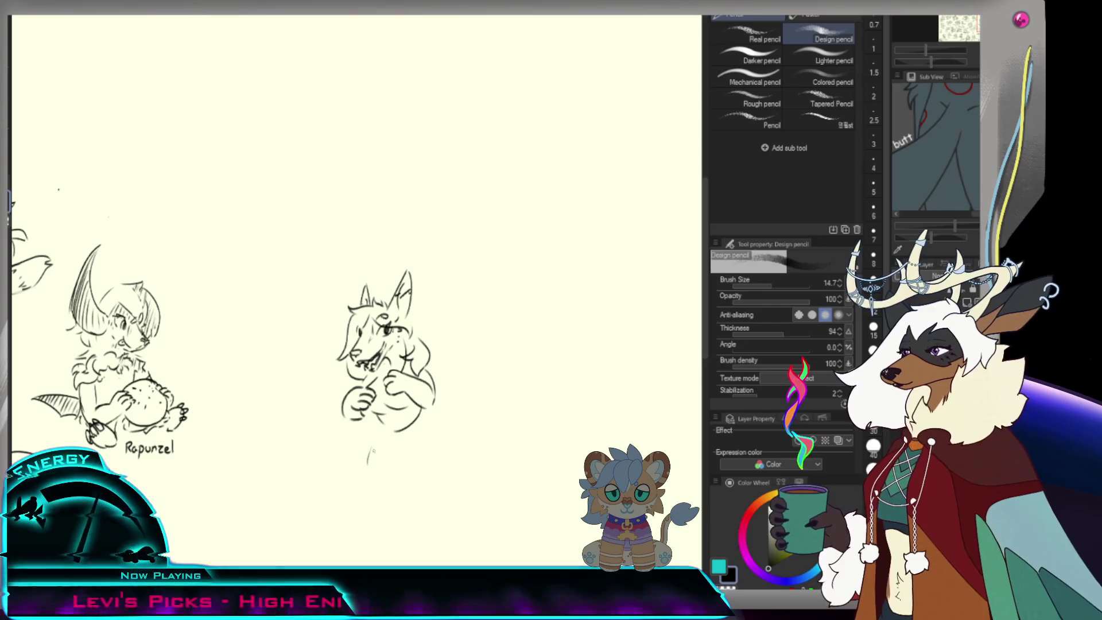
left_click_drag(384, 428, 372, 466)
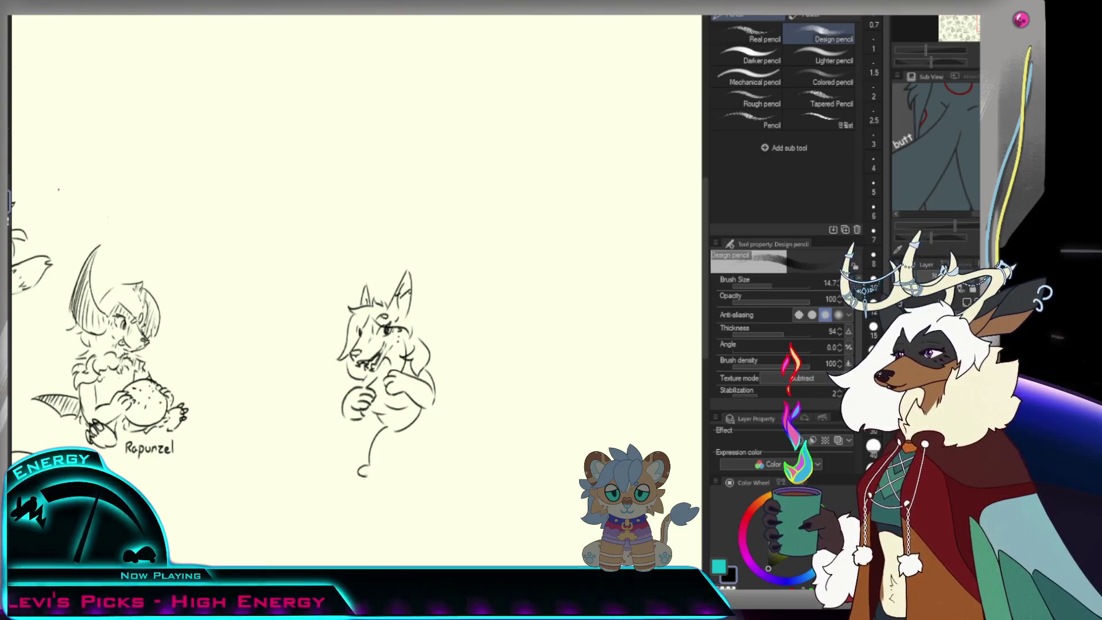
key("ctrl+z")
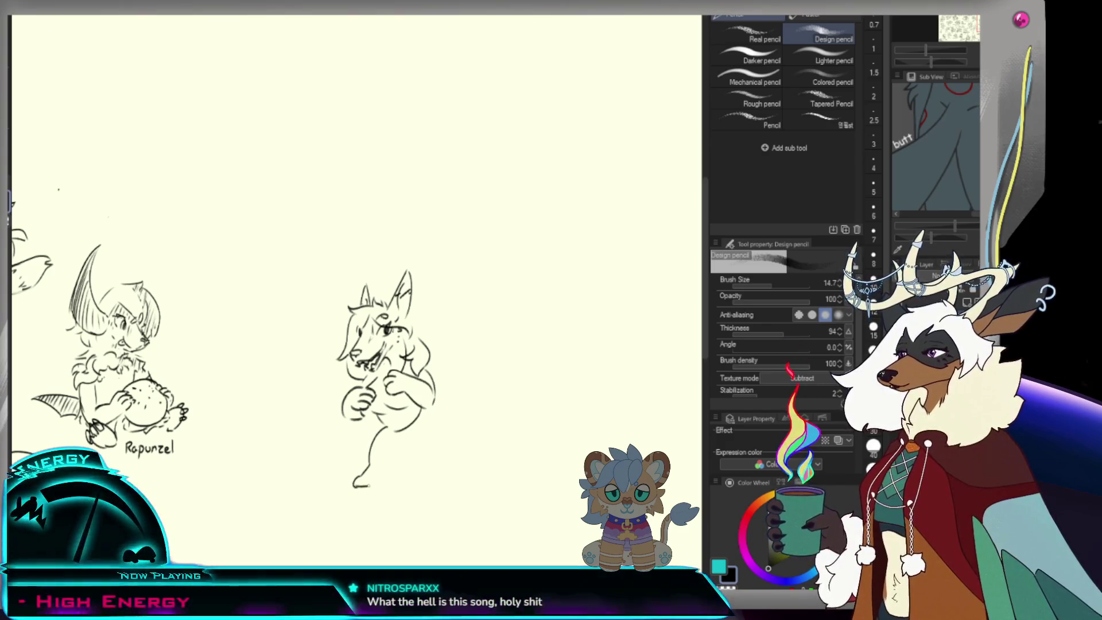
key("ctrl+z")
left_click_drag(373, 440, 369, 464)
mouse_move(390, 428)
left_mouse_down()
mouse_move(361, 465)
mouse_move(372, 474)
left_mouse_up()
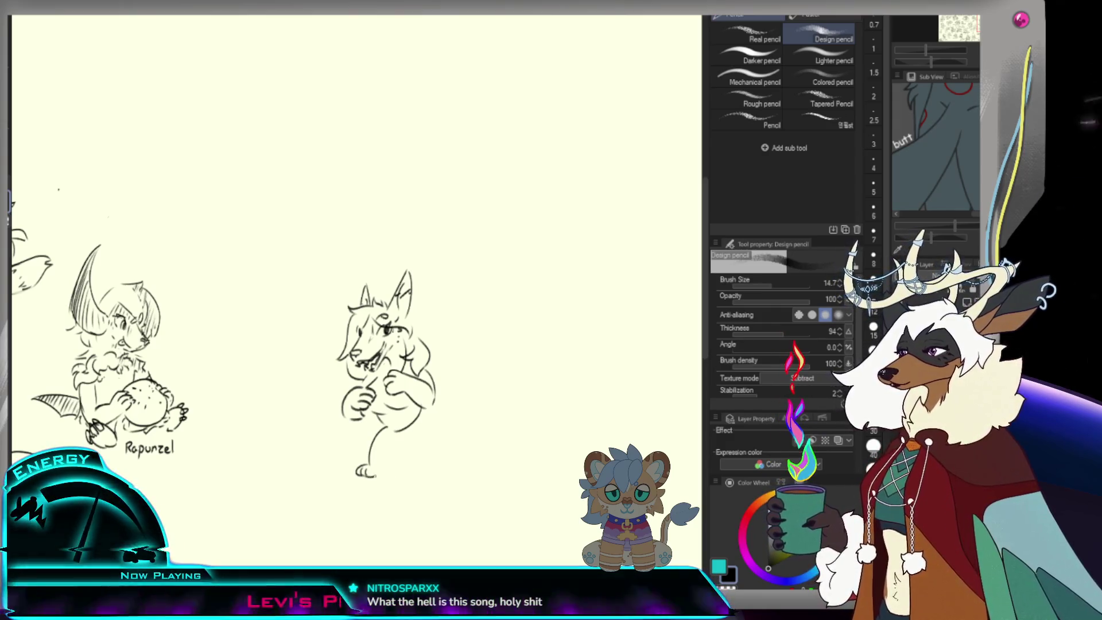
left_click_drag(361, 468, 380, 475)
left_click_drag(385, 435, 381, 468)
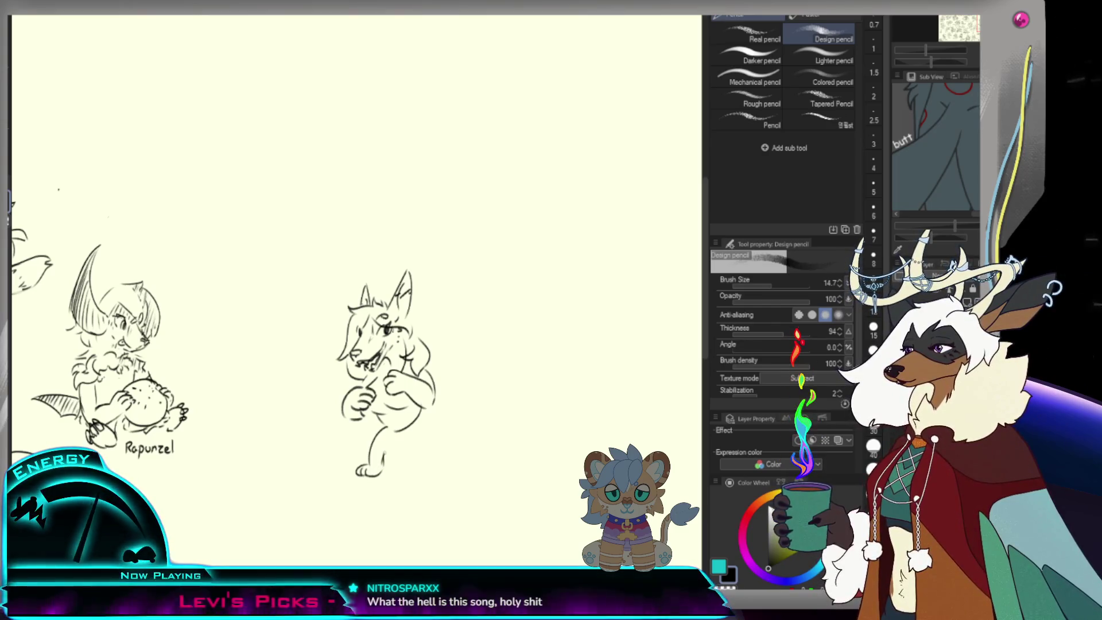
key("e")
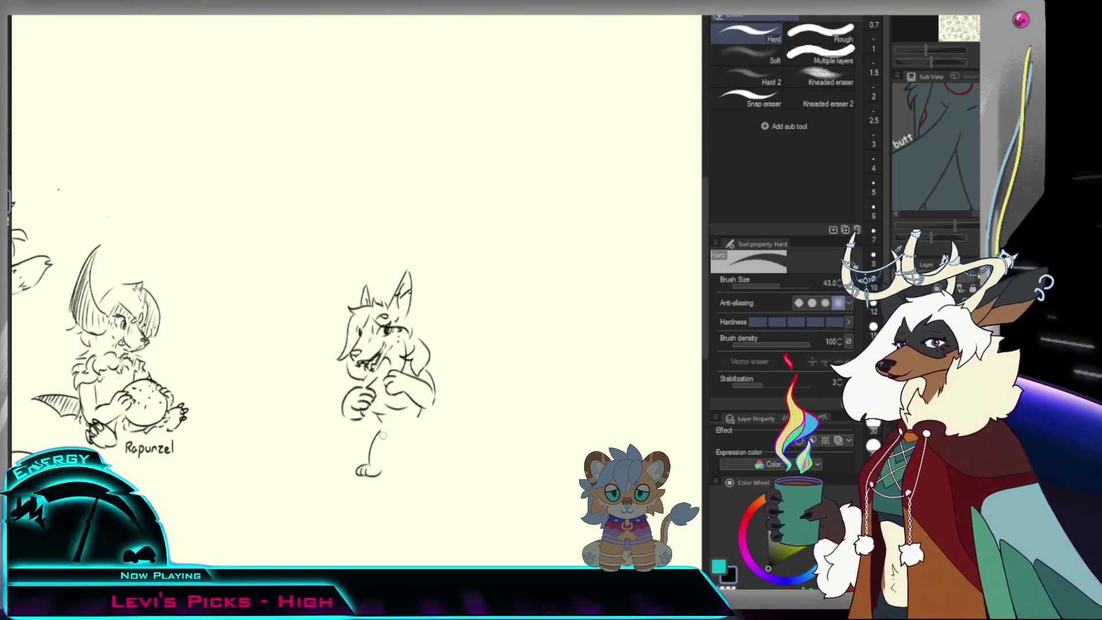
key("p")
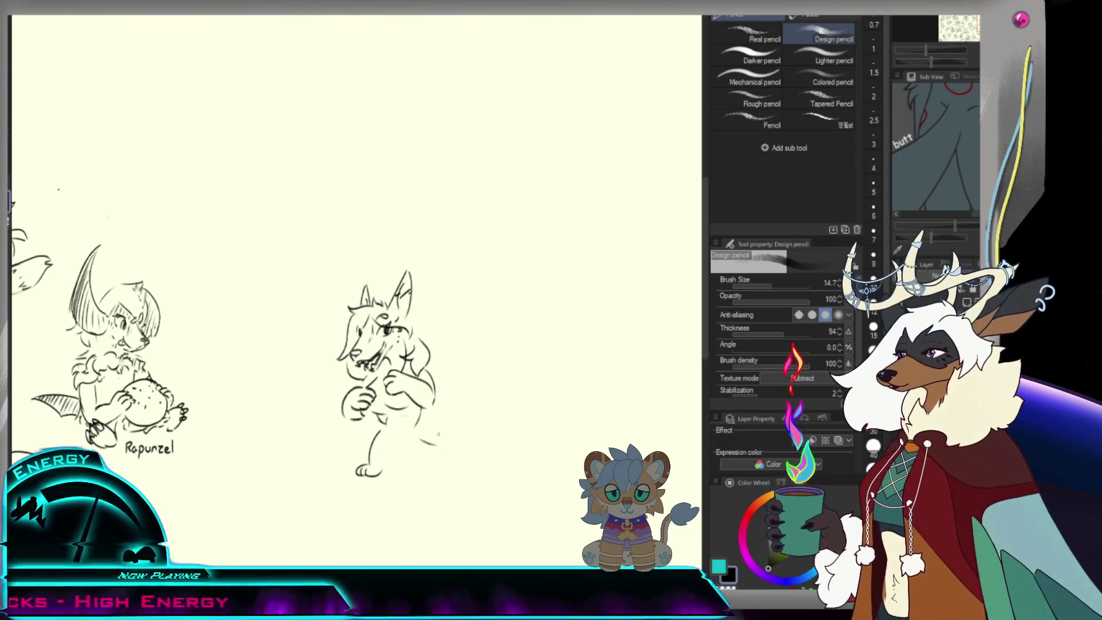
- Draw the right side of the body and erase the trial lower body and leg lines
mouse_move(425, 408)
left_mouse_down()
mouse_move(439, 470)
mouse_move(380, 455)
mouse_move(392, 421)
left_mouse_up()
key("e")
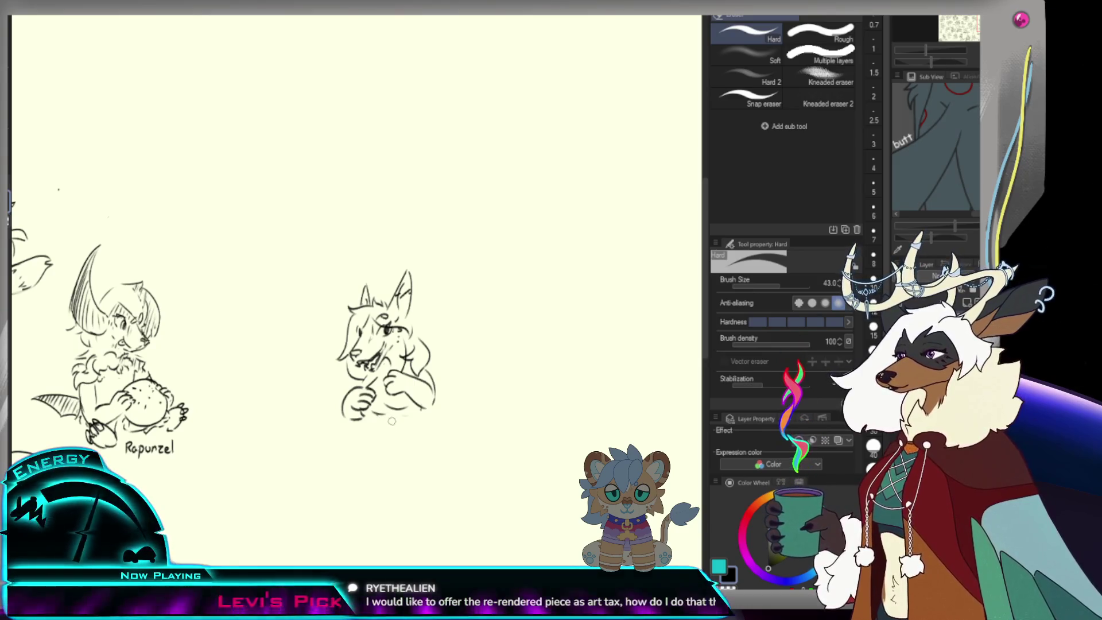
key("p")
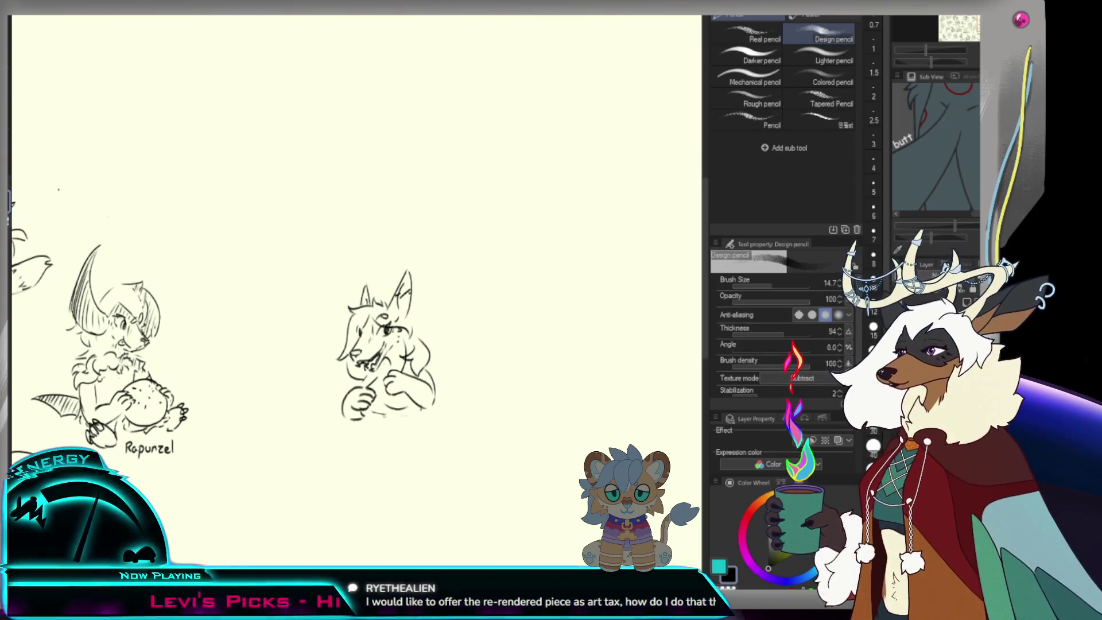
key("e")
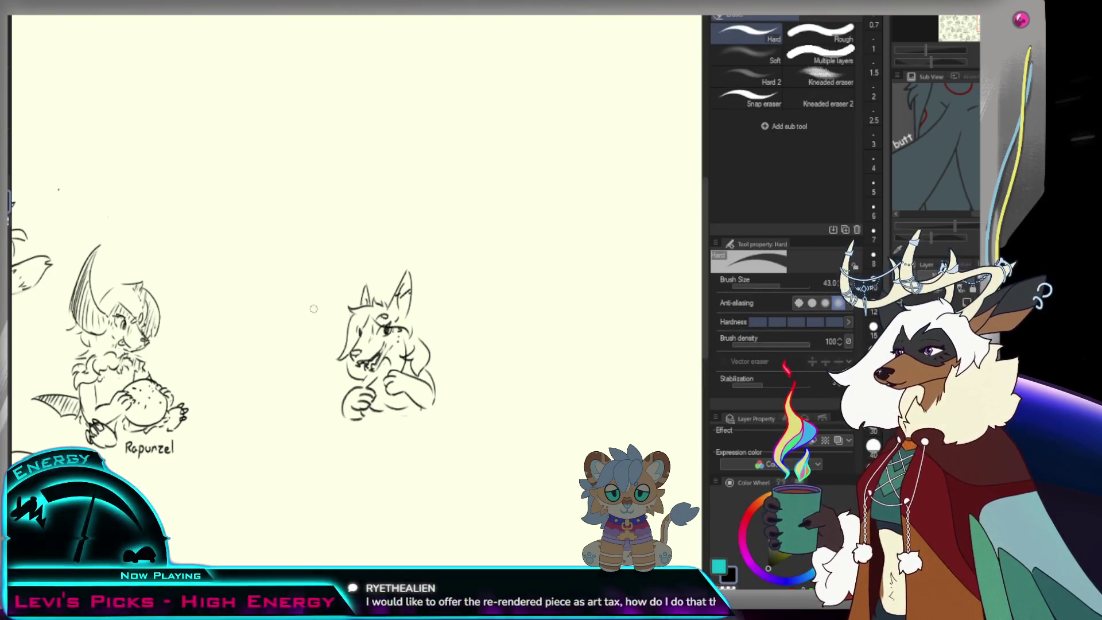
key("p")
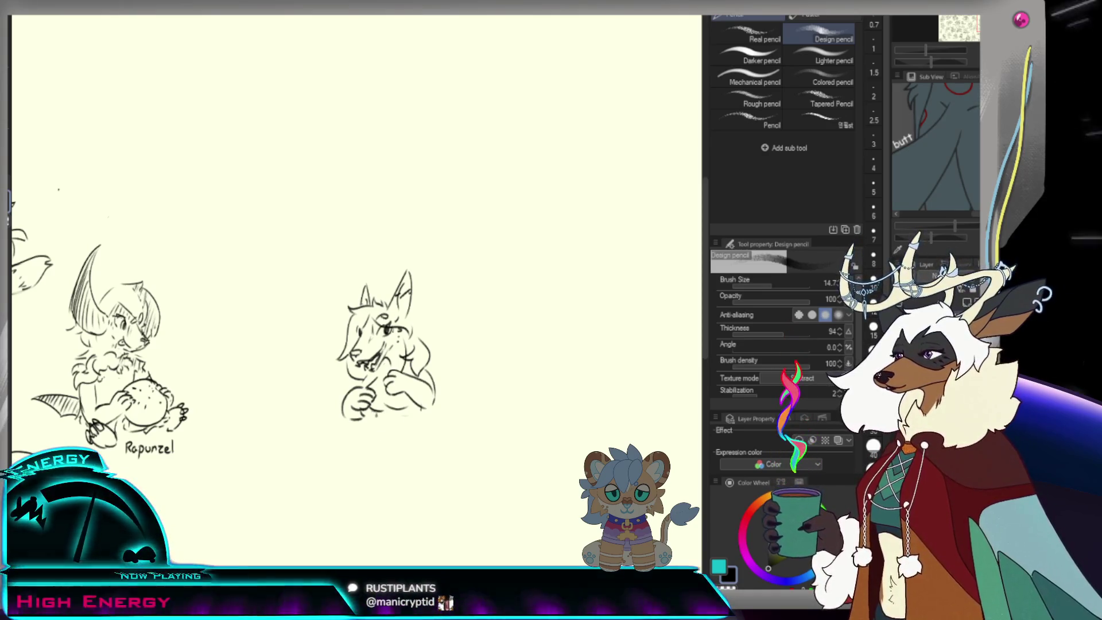
- Try several rounded belly curves under the body, undoing the ones that don't work
mouse_move(378, 418)
left_mouse_down()
mouse_move(351, 438)
mouse_move(348, 463)
left_mouse_up()
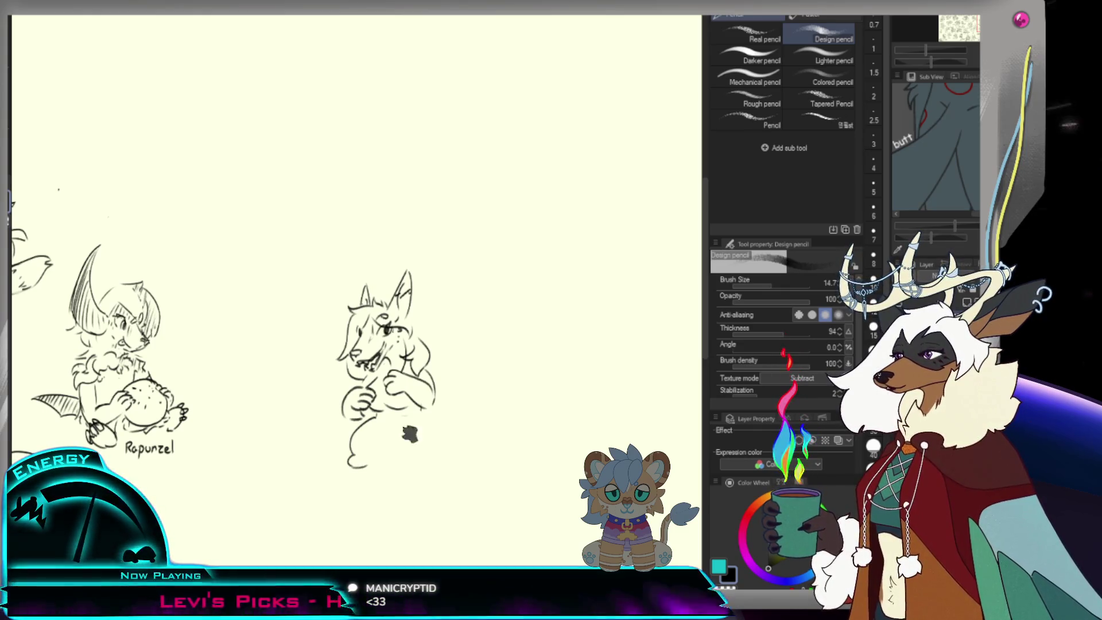
key("ctrl+z")
key("ctrl+z")
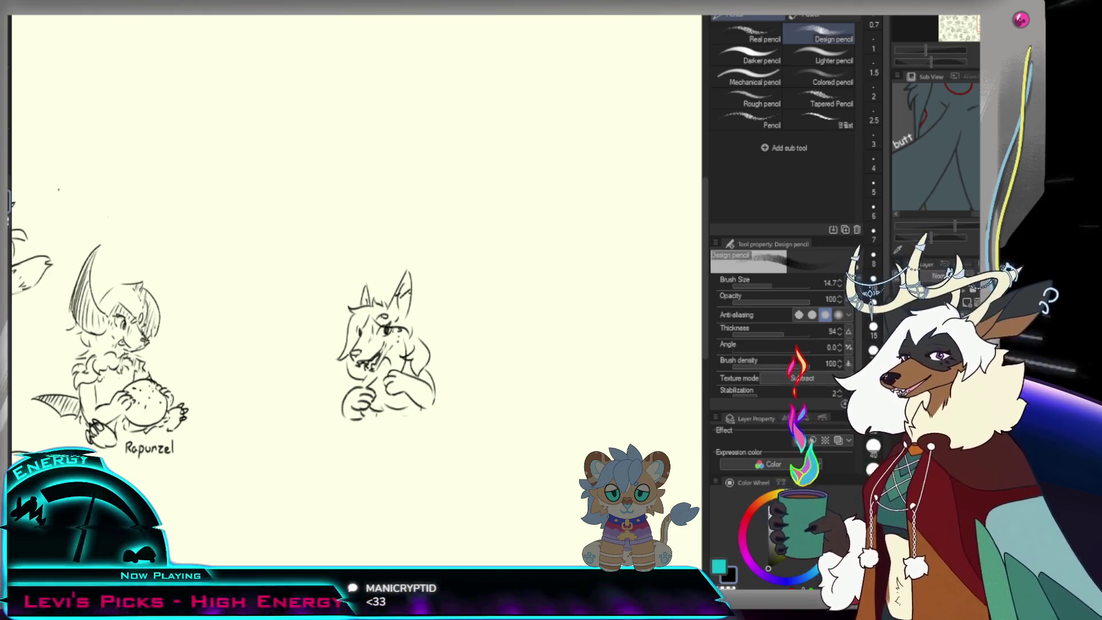
mouse_move(378, 419)
left_mouse_down()
mouse_move(432, 417)
mouse_move(424, 435)
left_mouse_up()
key("ctrl+z")
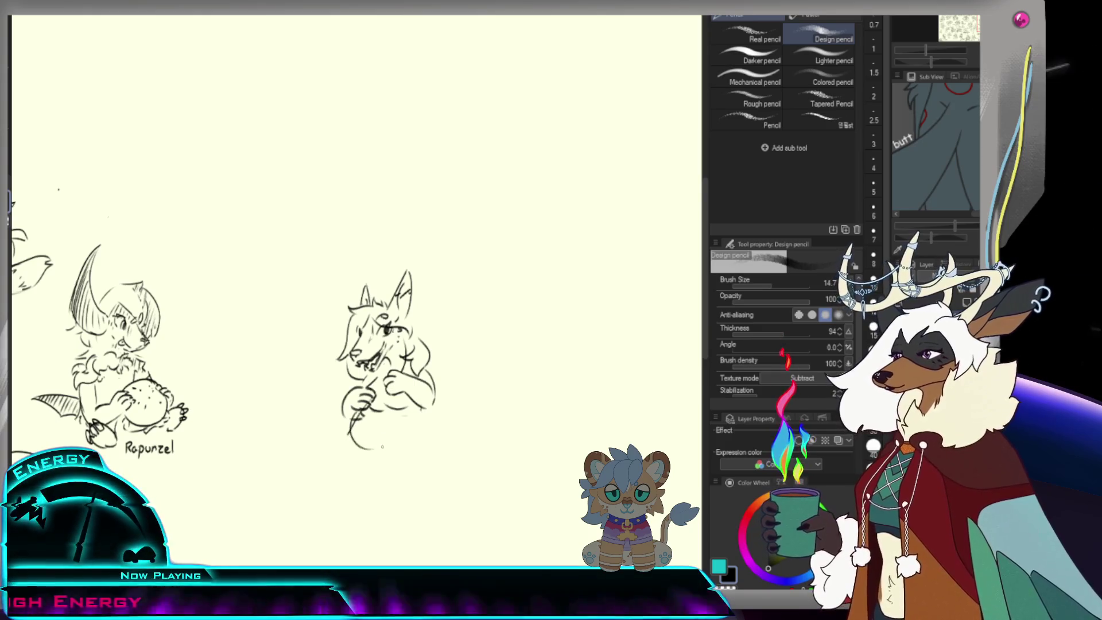
left_click_drag(362, 412, 407, 404)
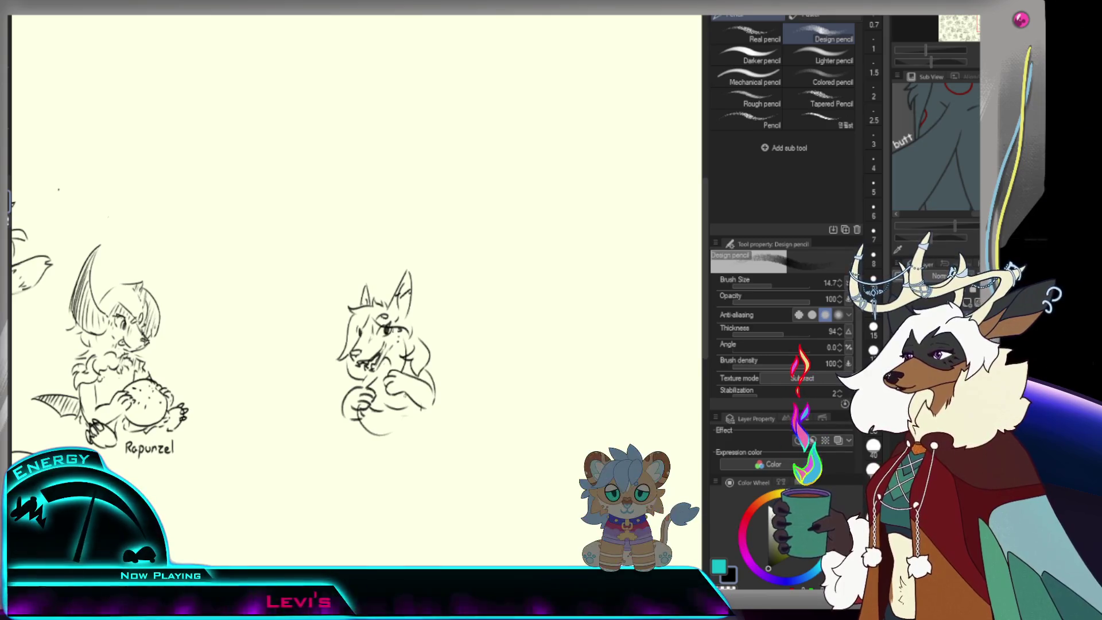
key("ctrl+z")
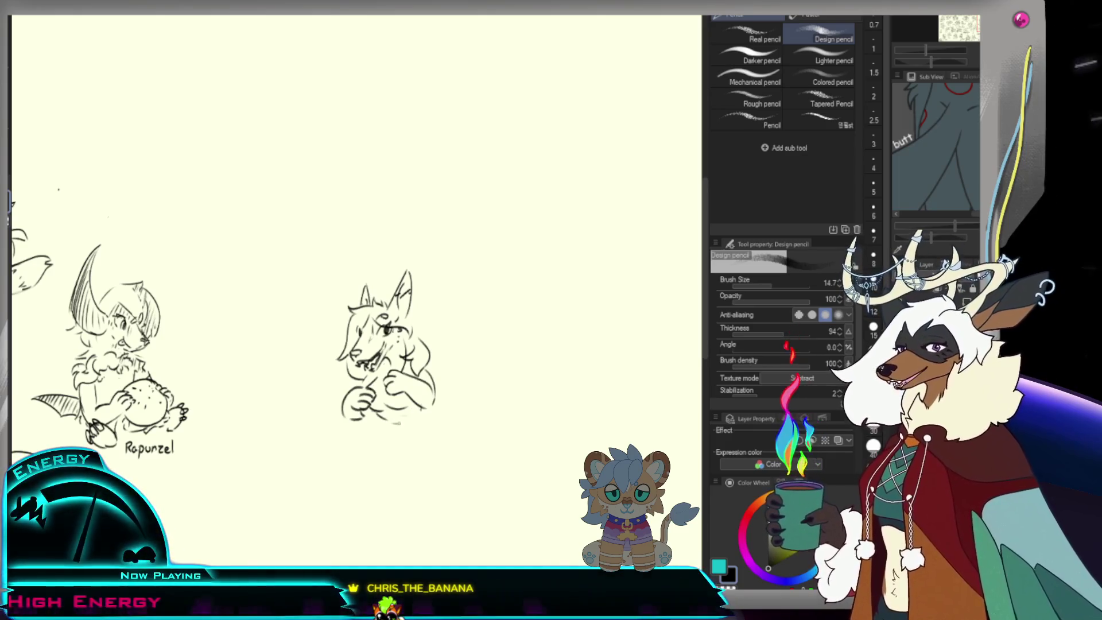
- Draw a leg line and the right hip line, then start the tail along the back
left_click_drag(361, 432, 367, 459)
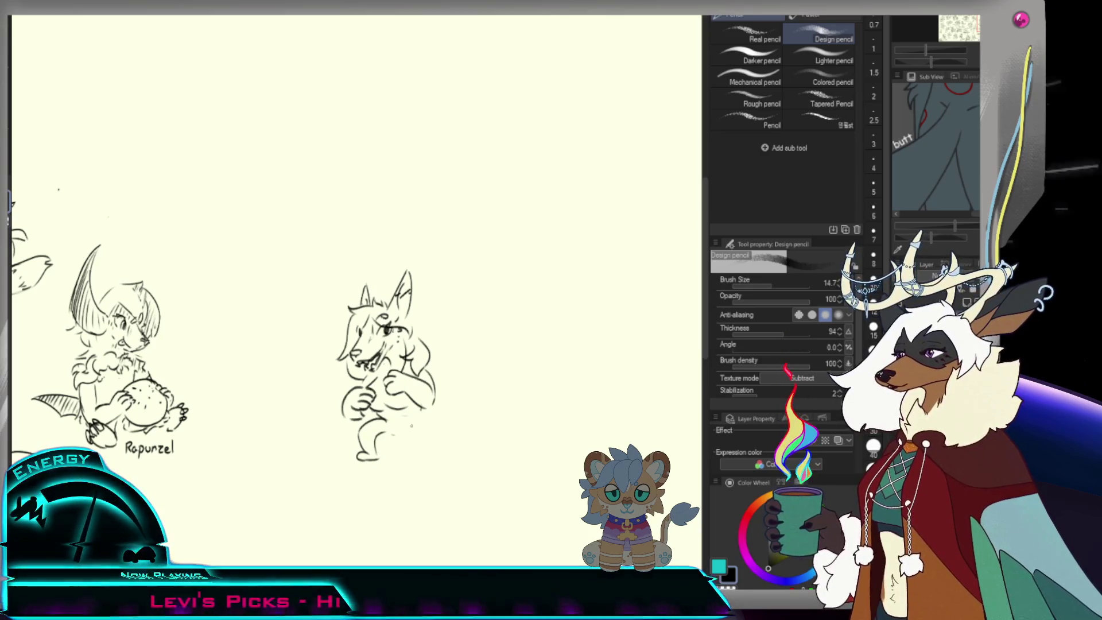
mouse_move(423, 400)
left_mouse_down()
mouse_move(455, 457)
mouse_move(465, 453)
left_mouse_up()
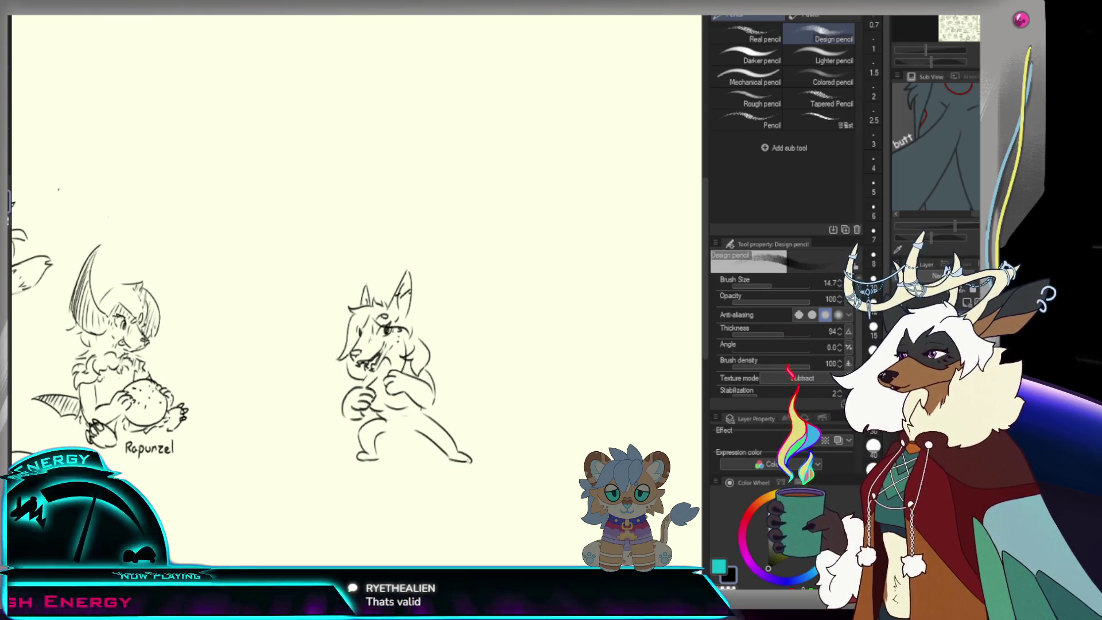
key("e")
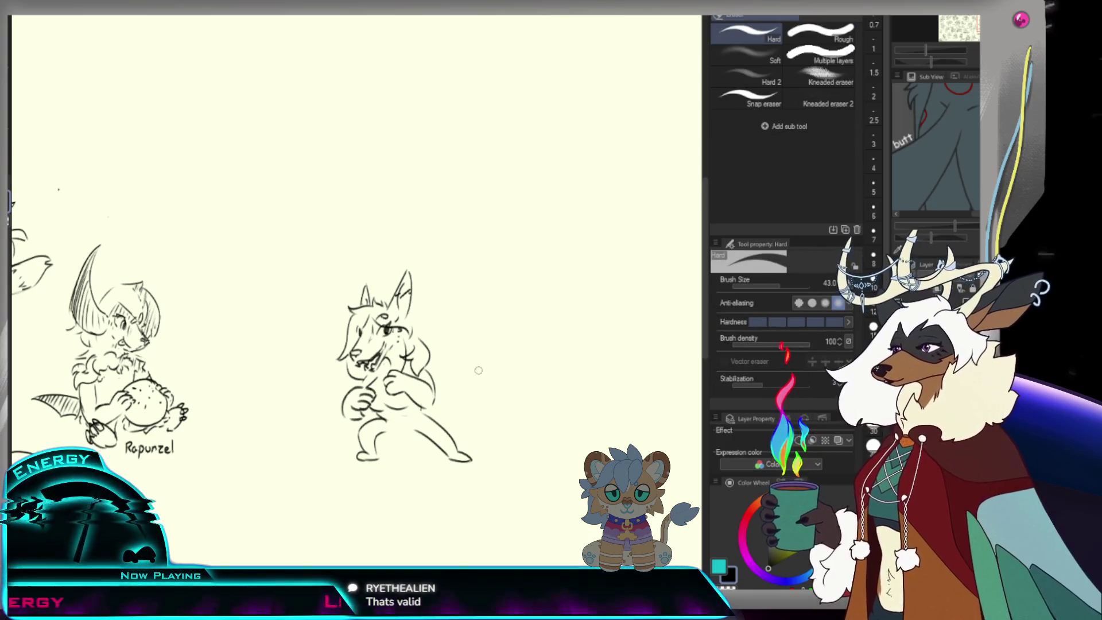
key("p")
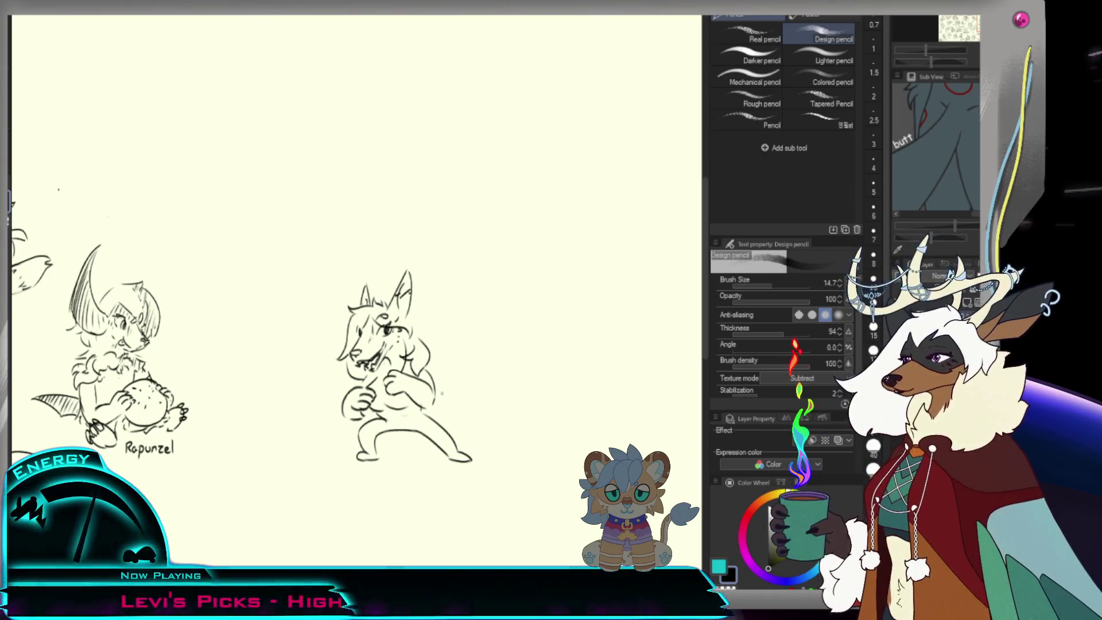
mouse_move(436, 383)
left_mouse_down()
mouse_move(435, 402)
mouse_move(502, 379)
mouse_move(448, 419)
left_mouse_up()
- Undo the lower tail curve and check the bushy tail at different zoom levels
key("ctrl+z")
key("ctrl+z")
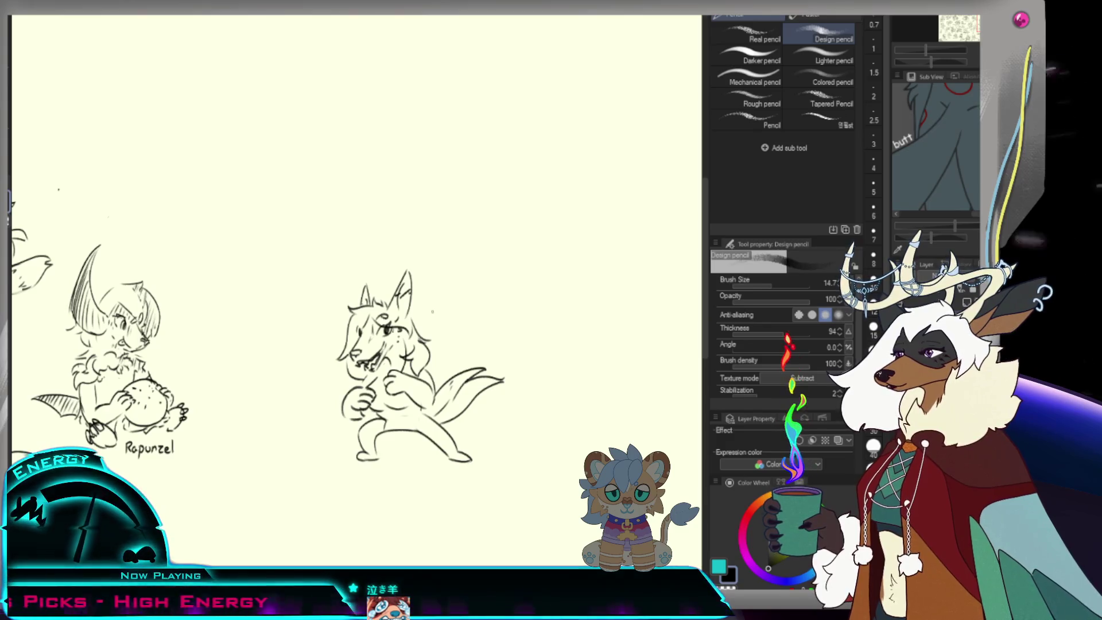
key("/")
left_click(446, 408, "alt")
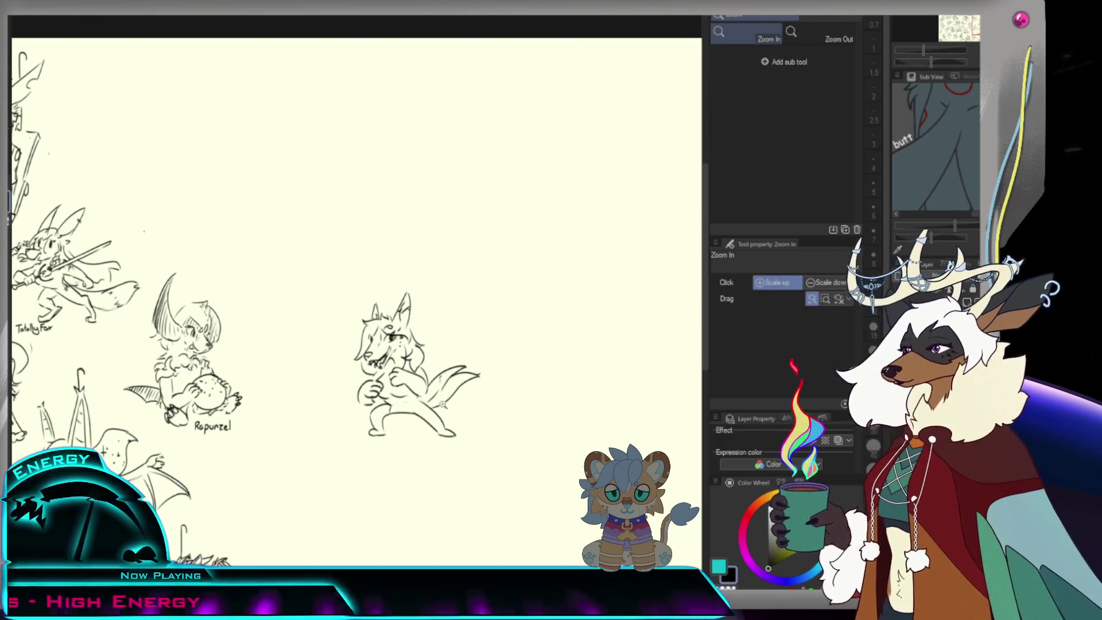
left_click(446, 409)
left_click(446, 408)
key("p")
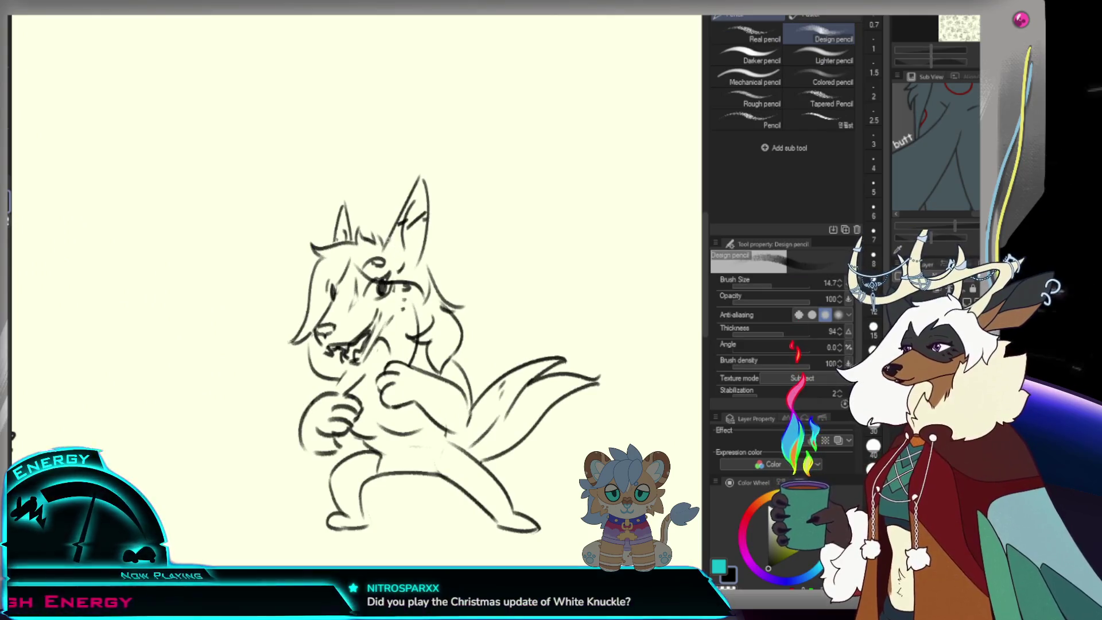
scroll(411, 208, "down", 2)
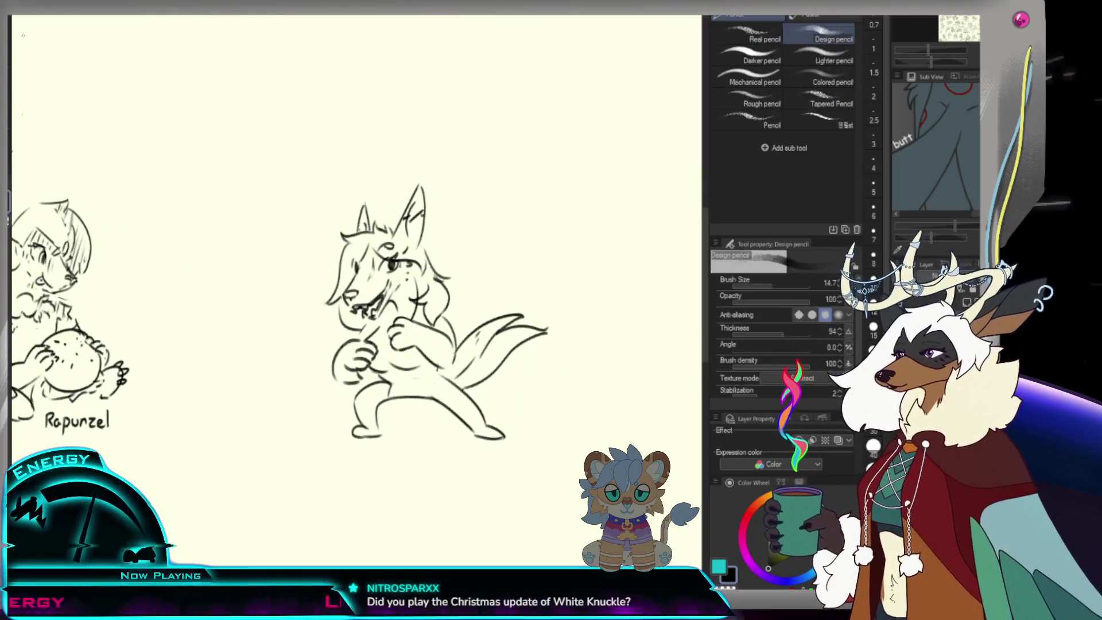
key("m")
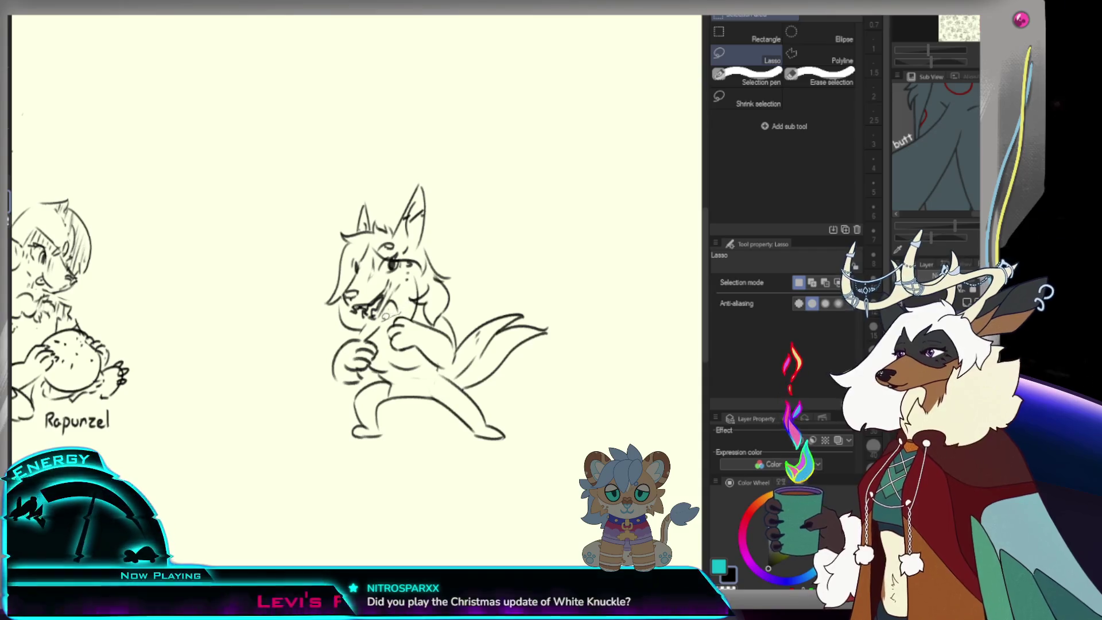
- Lasso the whole character sketch and scale it up to 111%
mouse_move(385, 315)
left_mouse_down()
mouse_move(457, 308)
mouse_move(363, 329)
mouse_move(442, 315)
mouse_move(426, 318)
left_mouse_up()
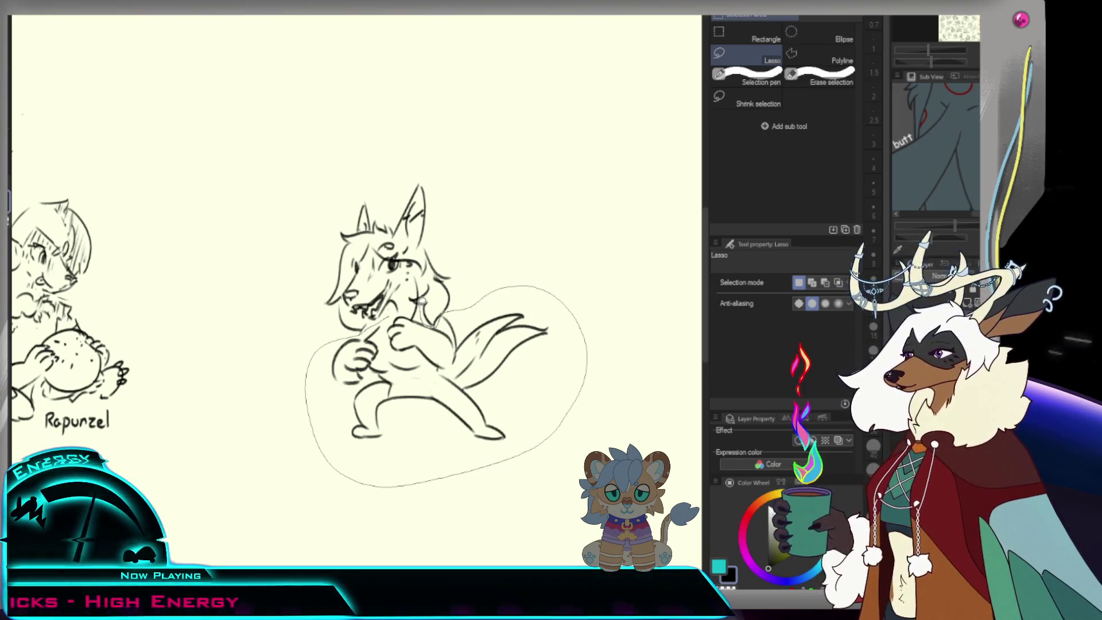
left_click_drag(411, 287, 424, 313)
key("ctrl+t")
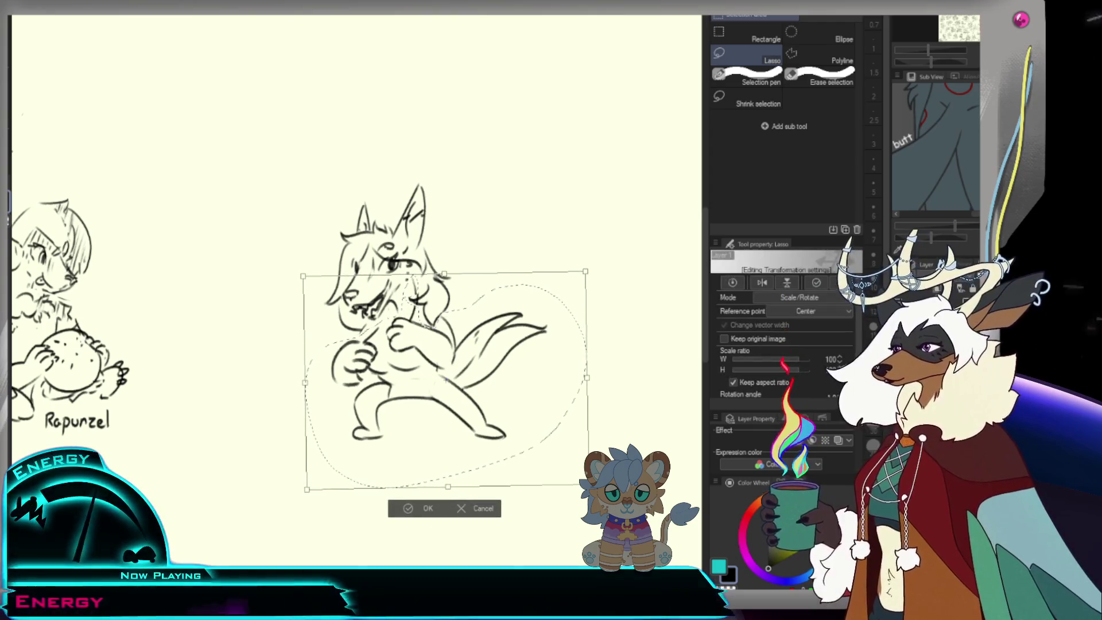
left_click_drag(587, 484, 606, 498)
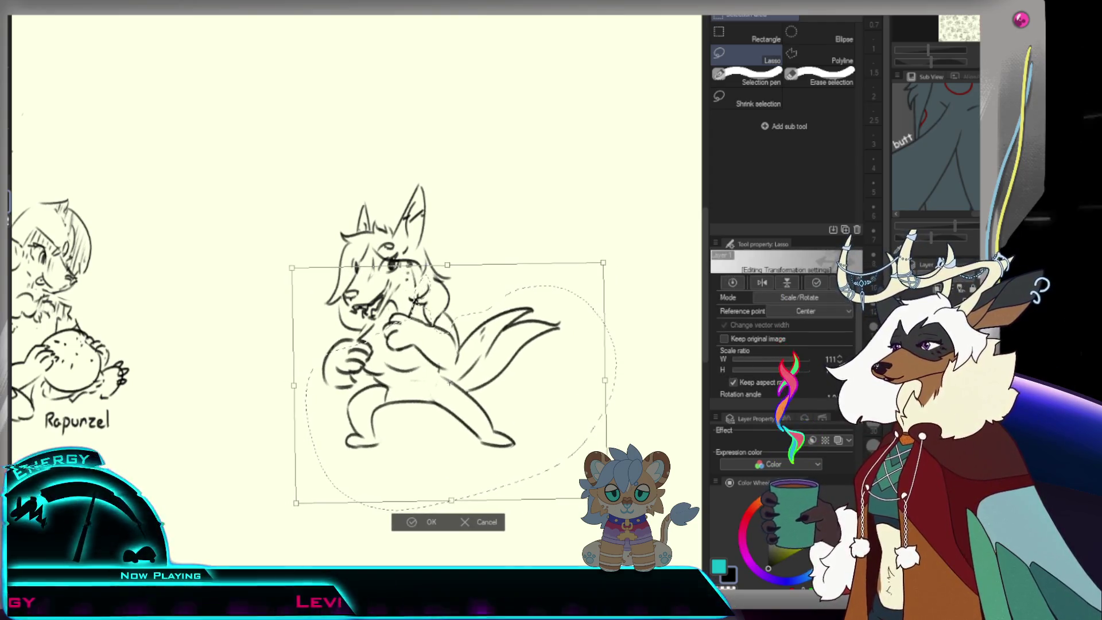
left_click(434, 525)
scroll(562, 231, "down", 4)
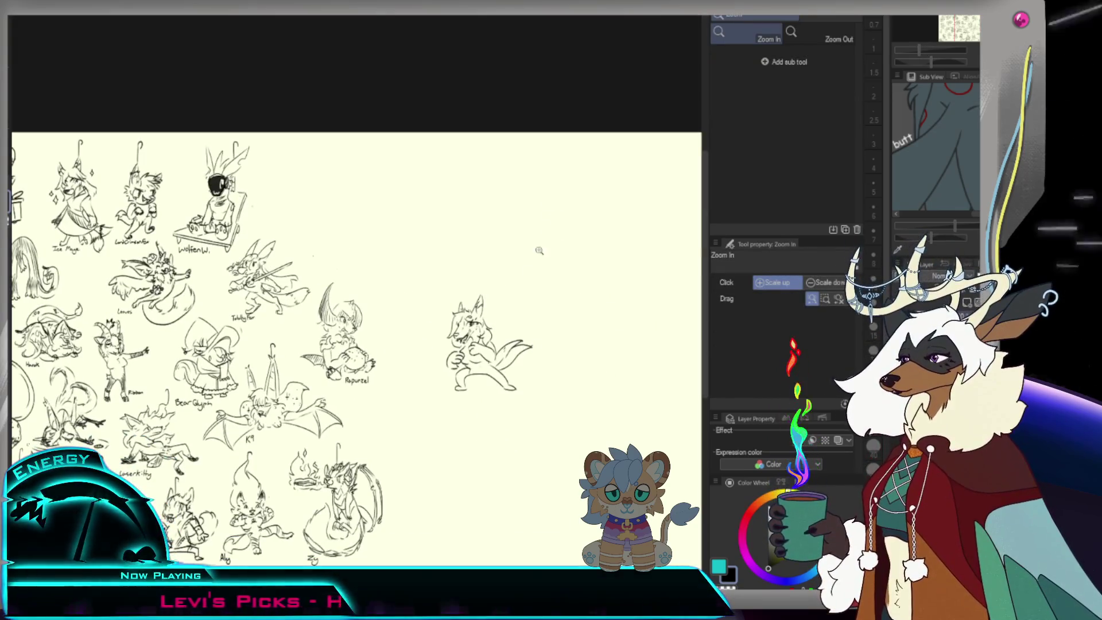
scroll(509, 360, "up", 4)
- Add small pencil touch-up strokes near the crotch and on the hip
key("m")
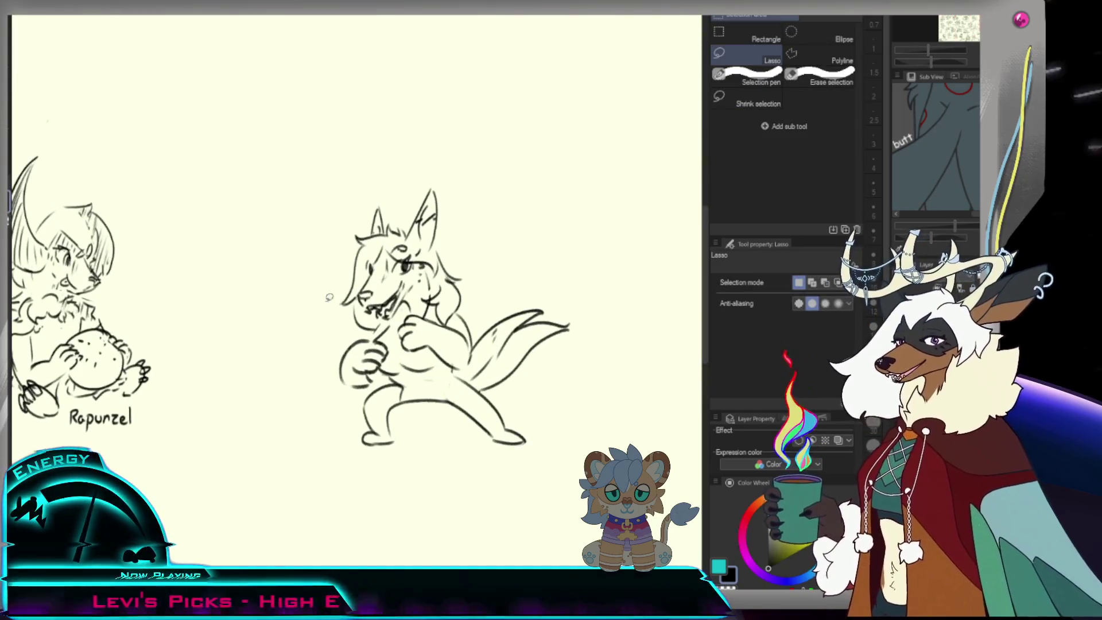
key("p")
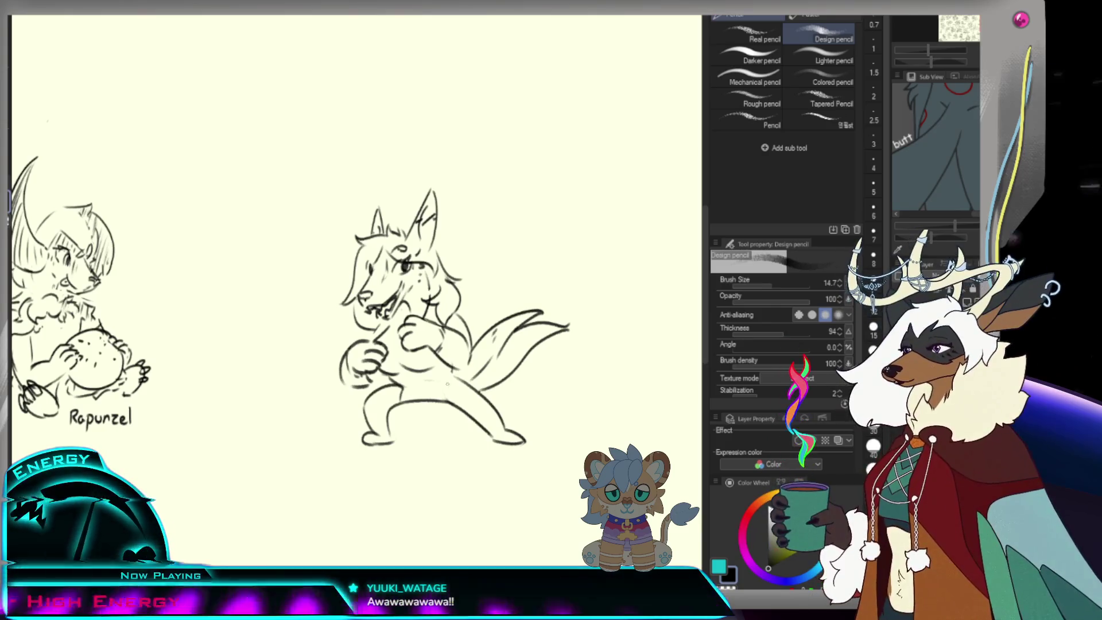
mouse_move(438, 397)
left_mouse_down()
mouse_move(443, 379)
mouse_move(457, 393)
left_mouse_up()
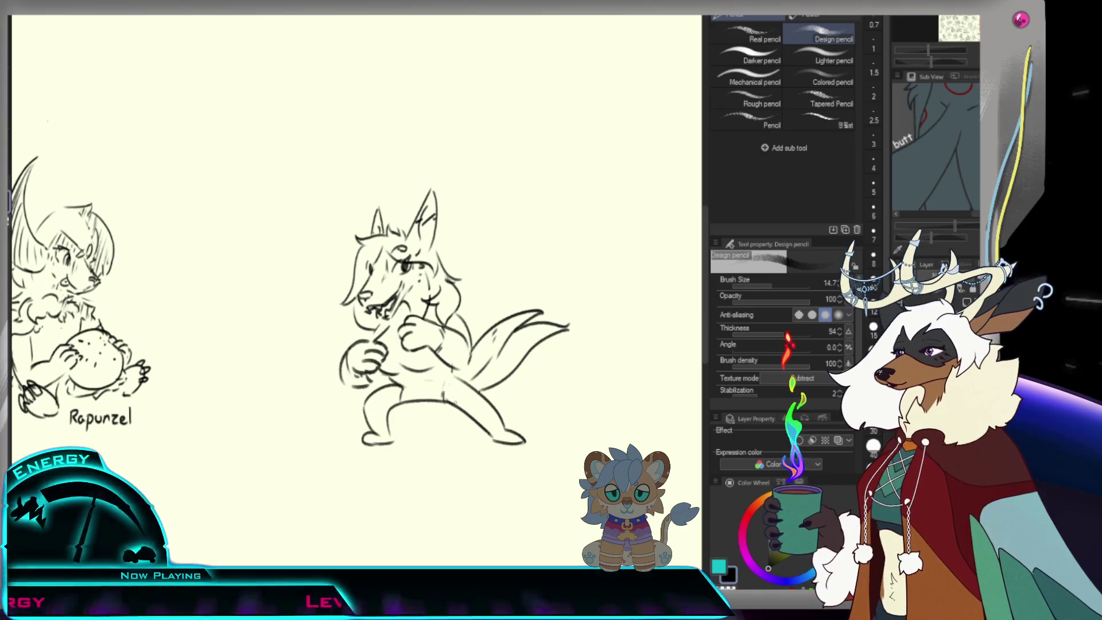
key("e")
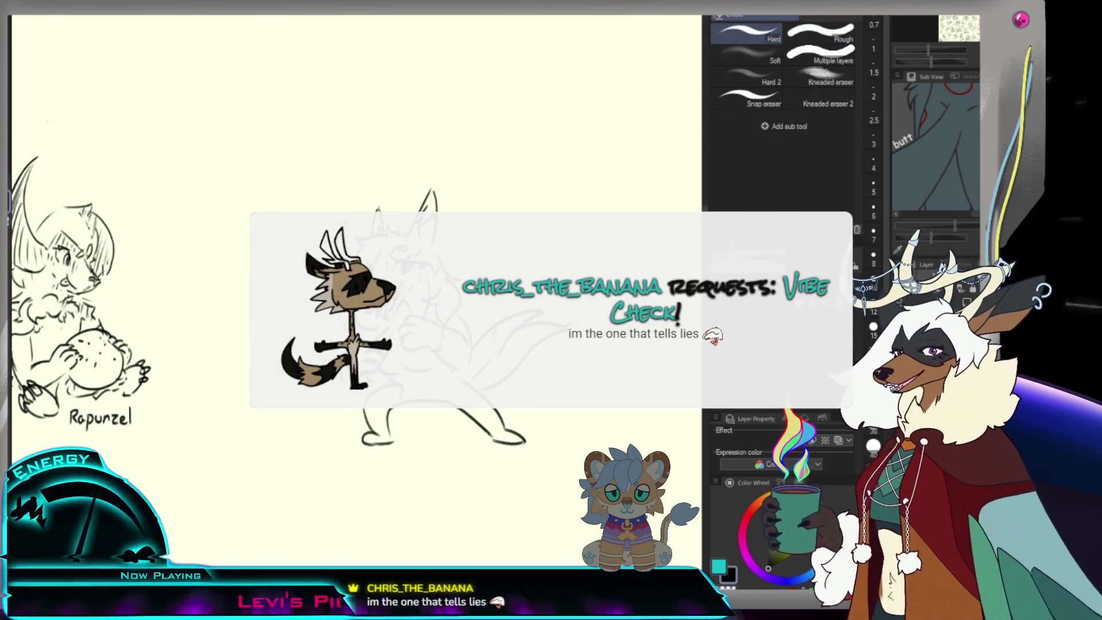
key("p")
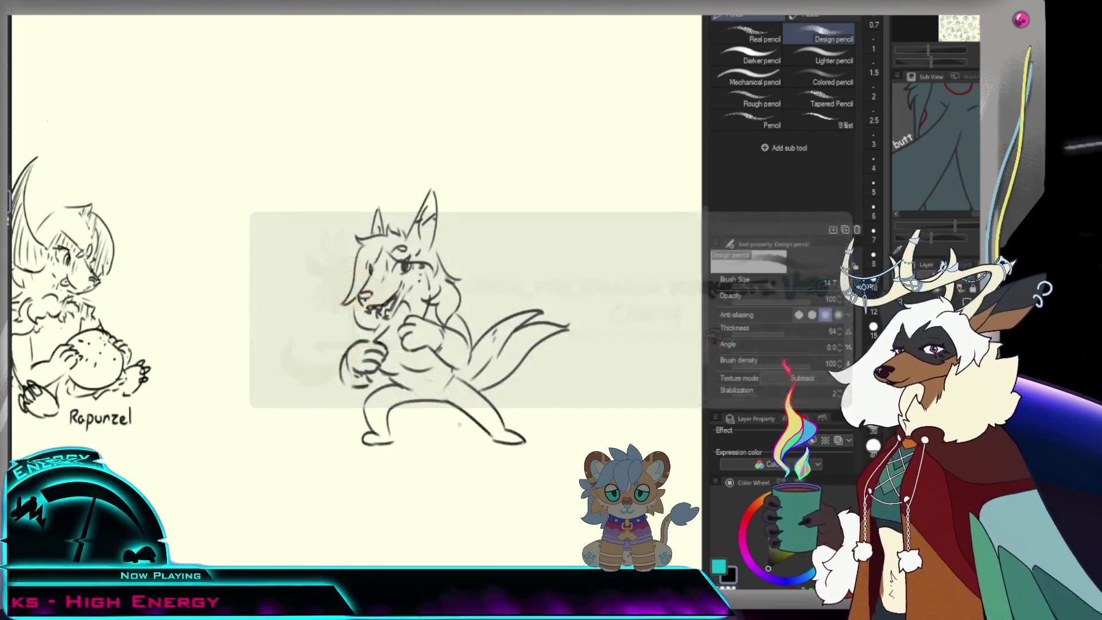
left_click_drag(455, 384, 464, 396)
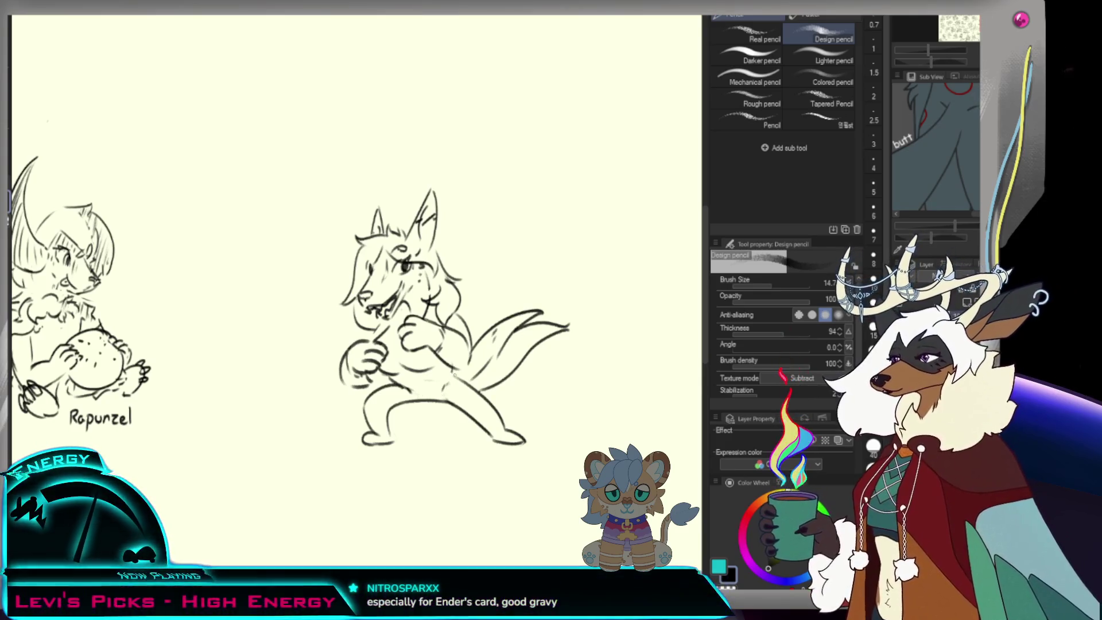
scroll(541, 253, "down", 5)
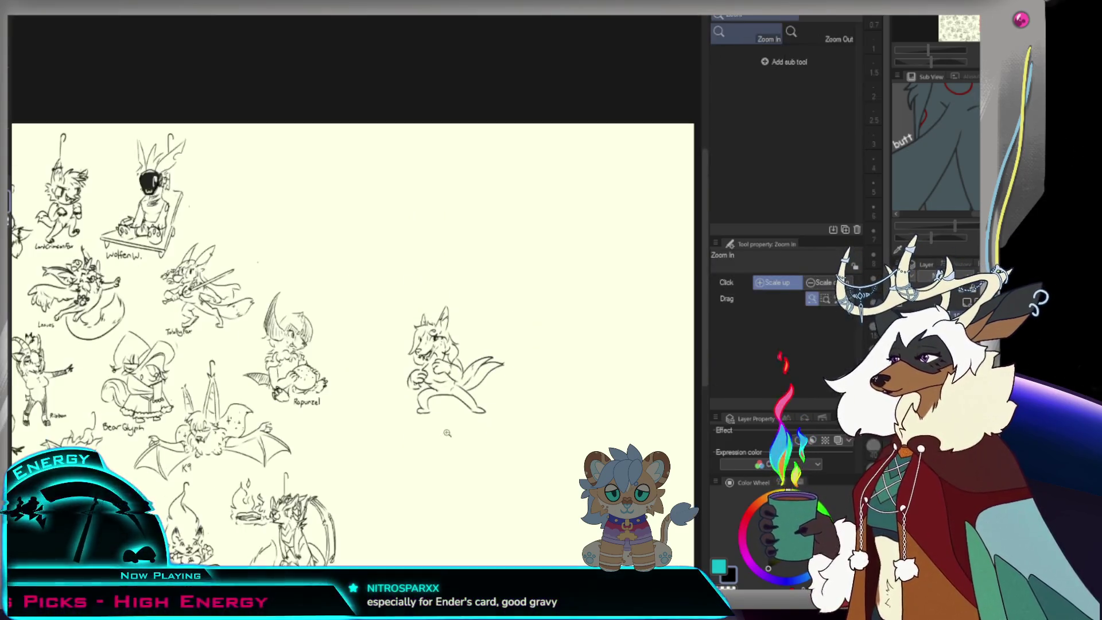
scroll(541, 253, "up", 2)
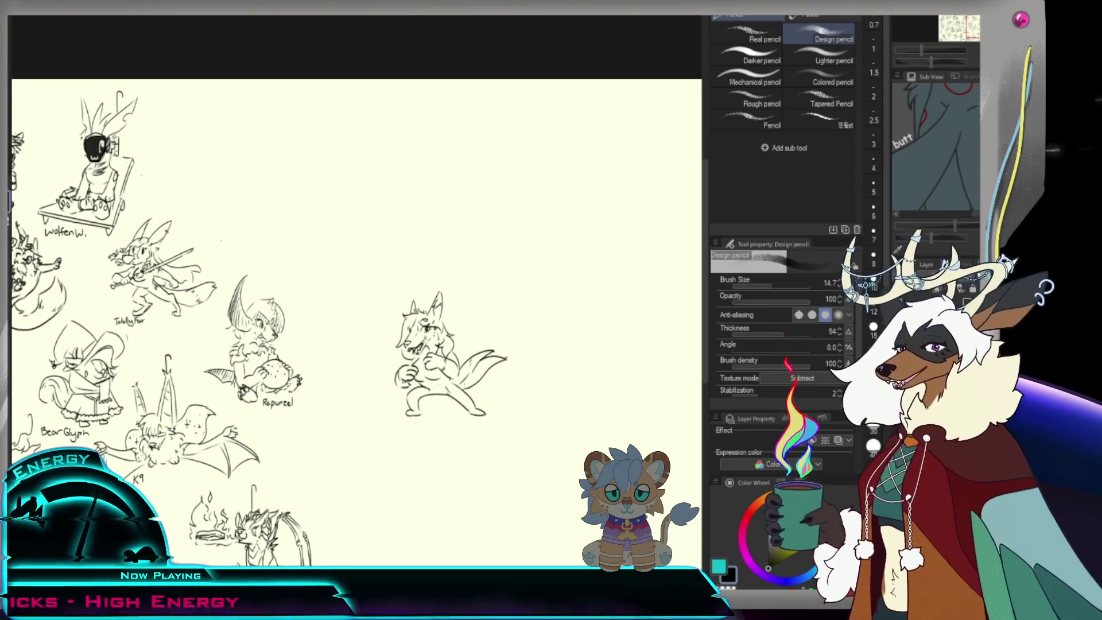
key("b")
scroll(493, 339, "up", 3)
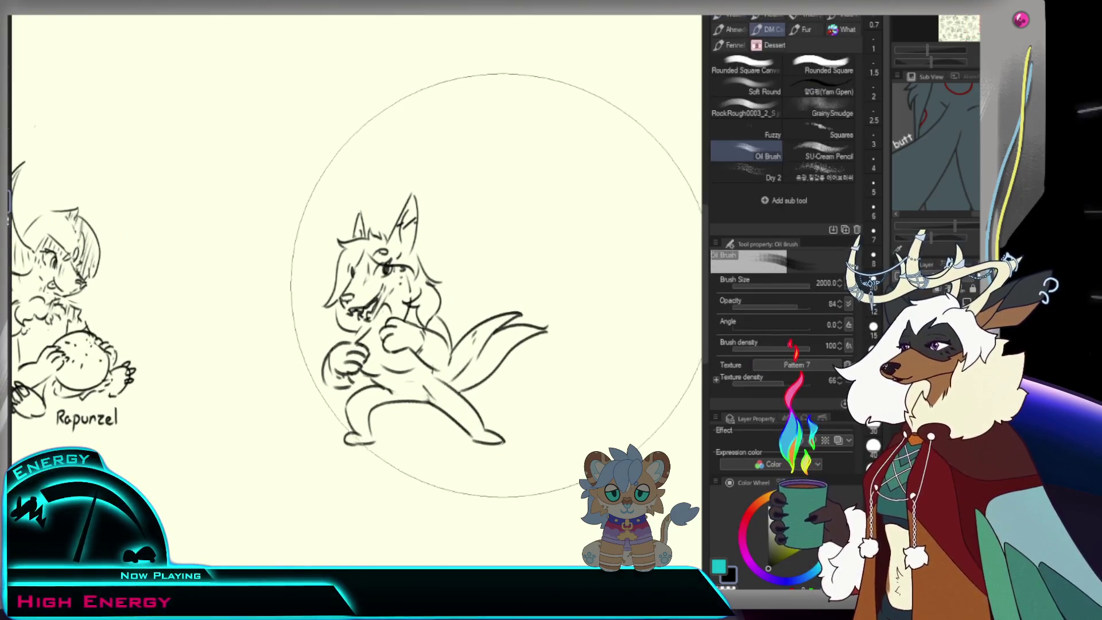
key("p")
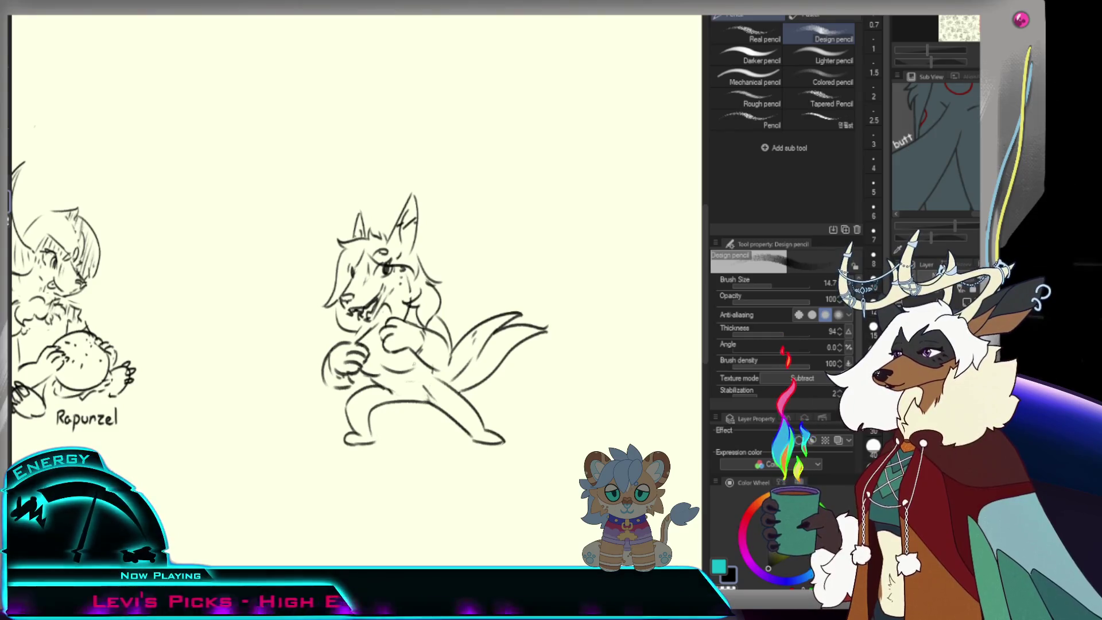
key("e")
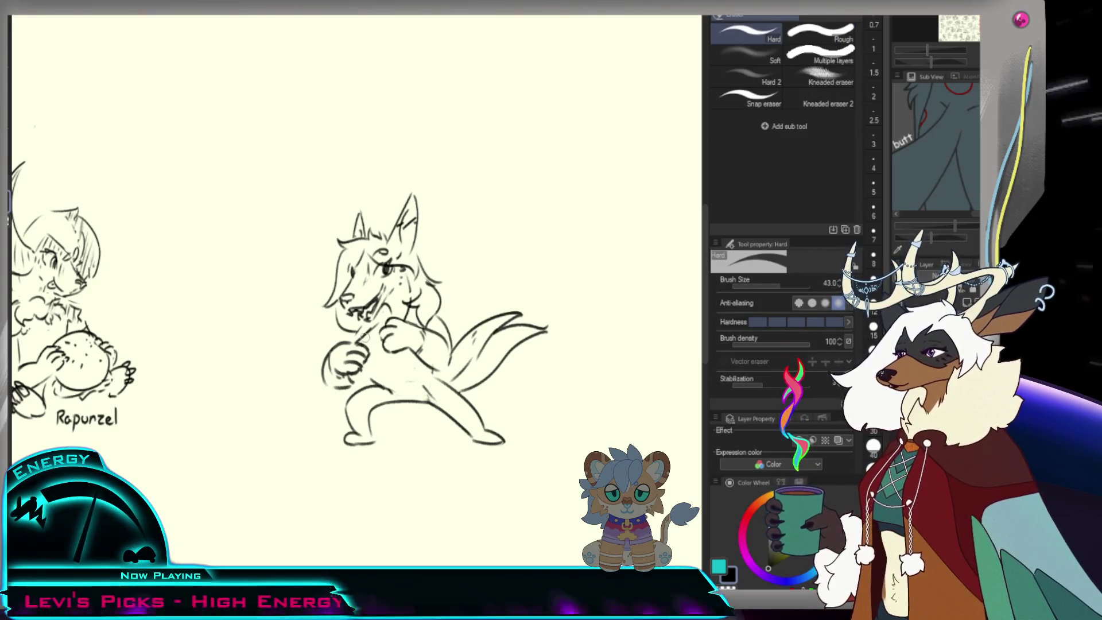
key("p")
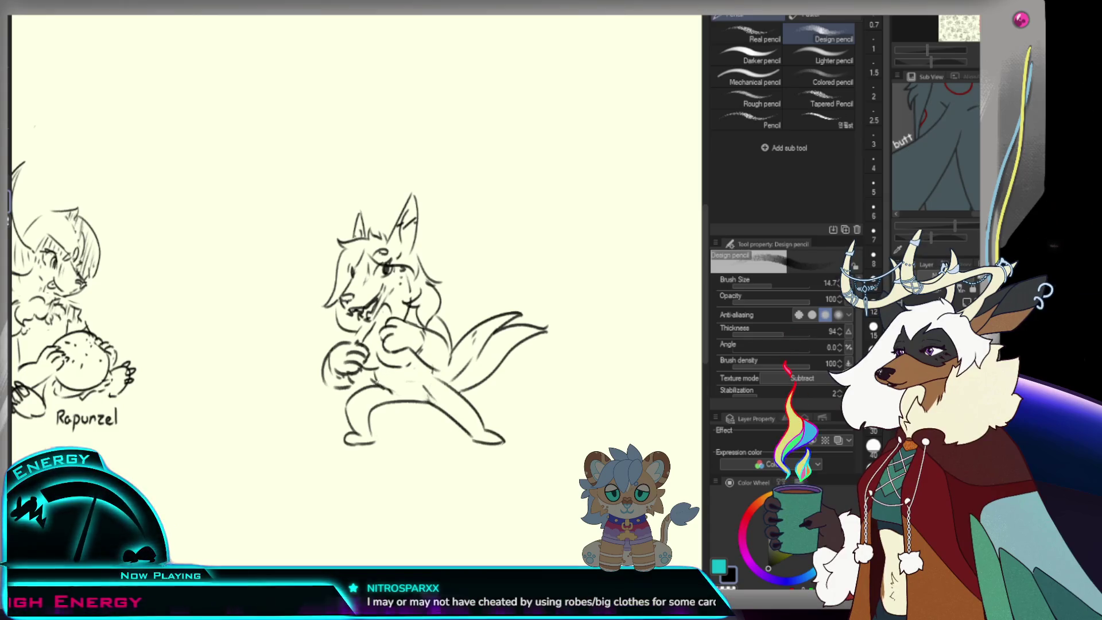
key("e")
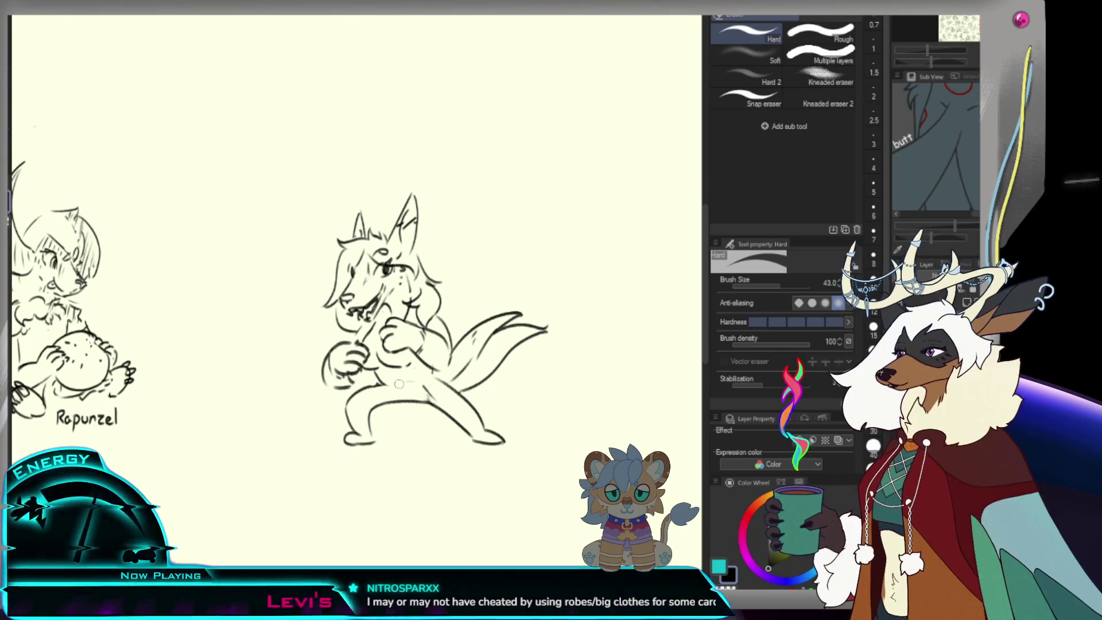
key("p")
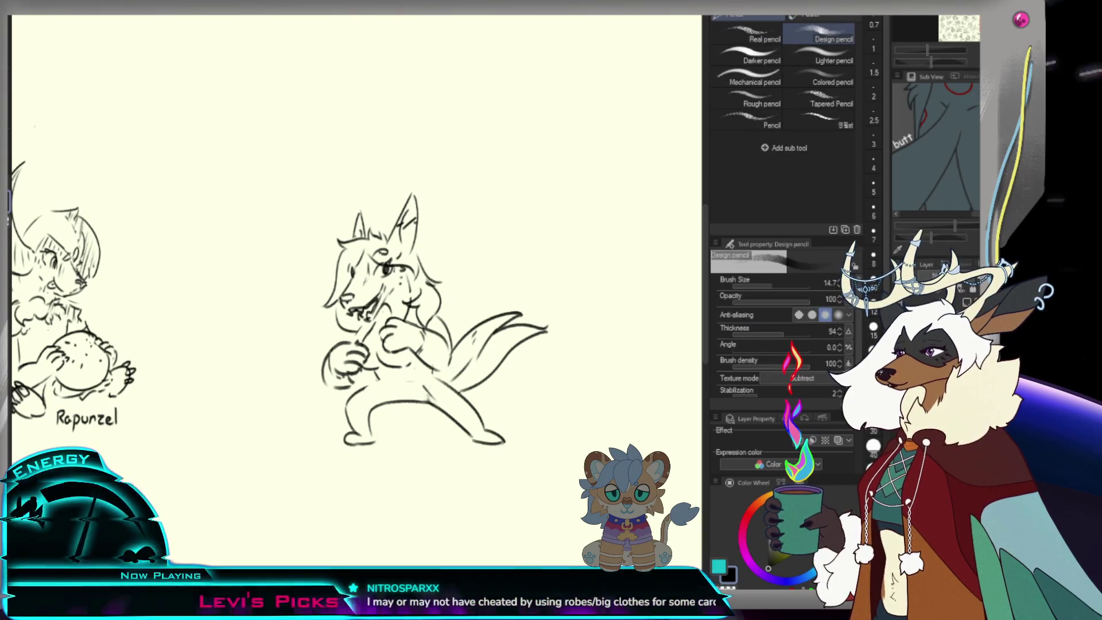
scroll(355, 287, "down", 1)
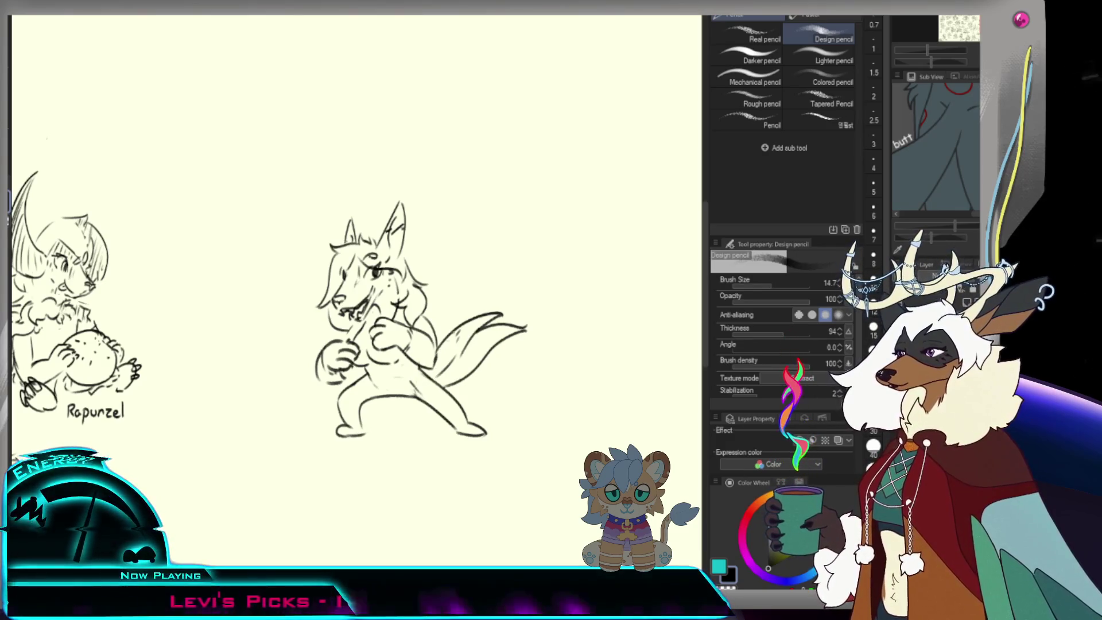
- Handwrite the name 'Yuuki' under the character sketch
scroll(350, 351, "down", 3)
scroll(350, 351, "up", 4)
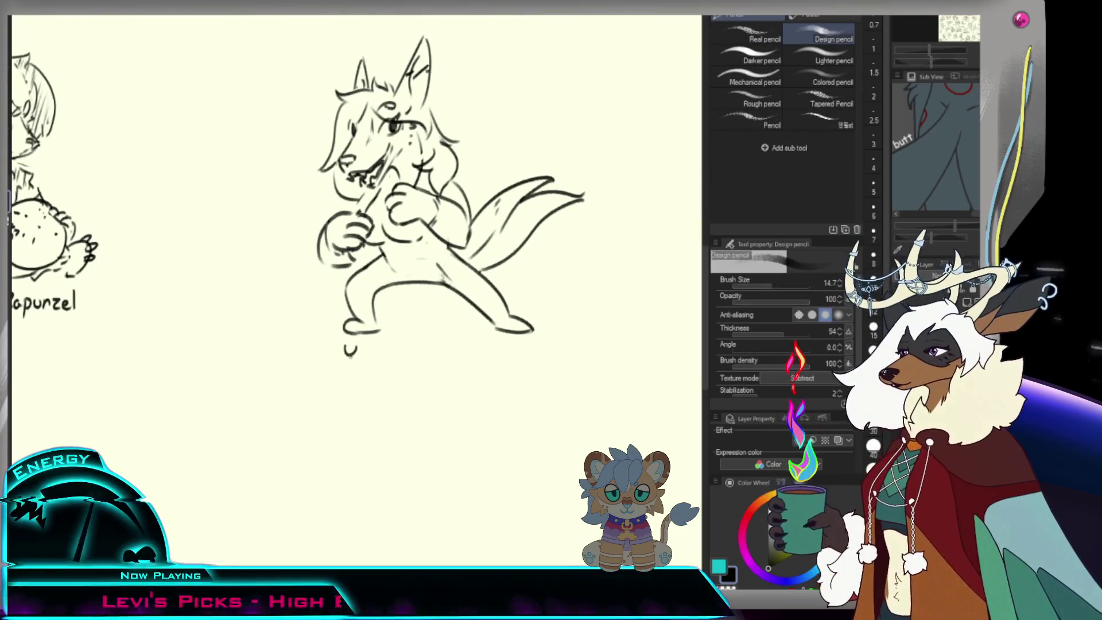
left_click_drag(355, 351, 392, 367)
scroll(436, 321, "down", 5)
scroll(459, 324, "up", 3)
scroll(485, 327, "down", 2)
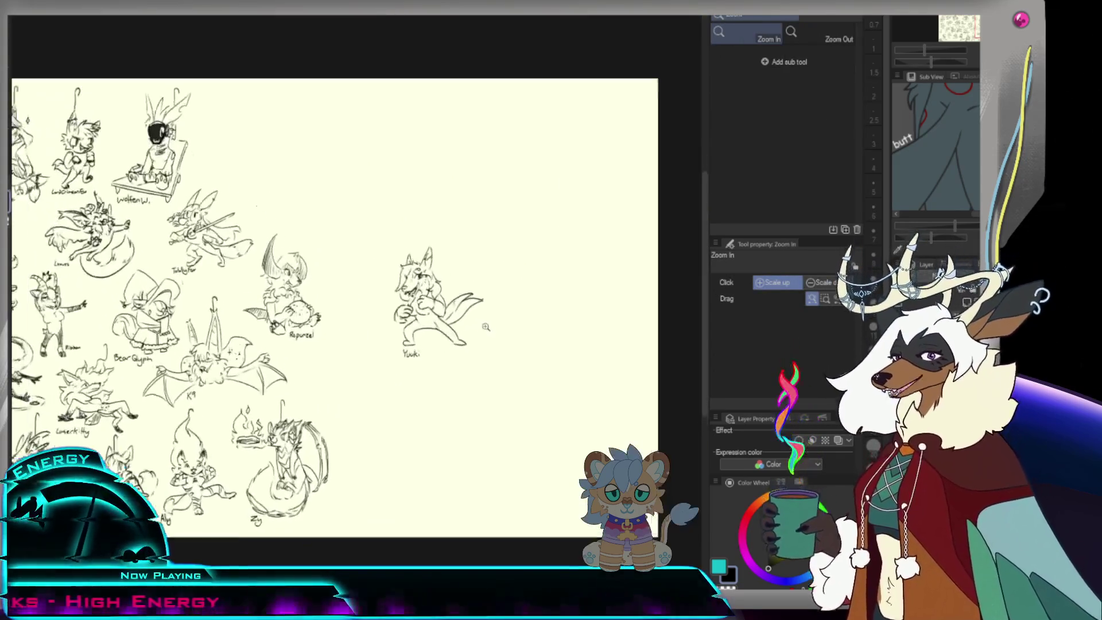
- Rework the tail tip into a fuller tufted end with the eraser and Design pencil
left_click(486, 326)
key("m")
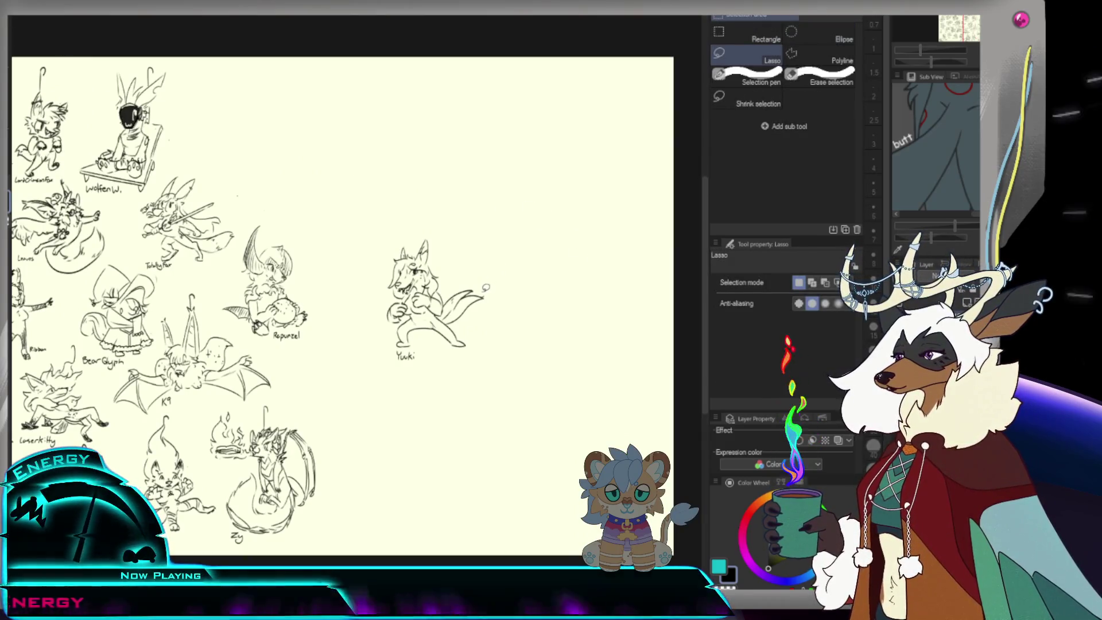
key("e")
scroll(486, 288, "up", 3)
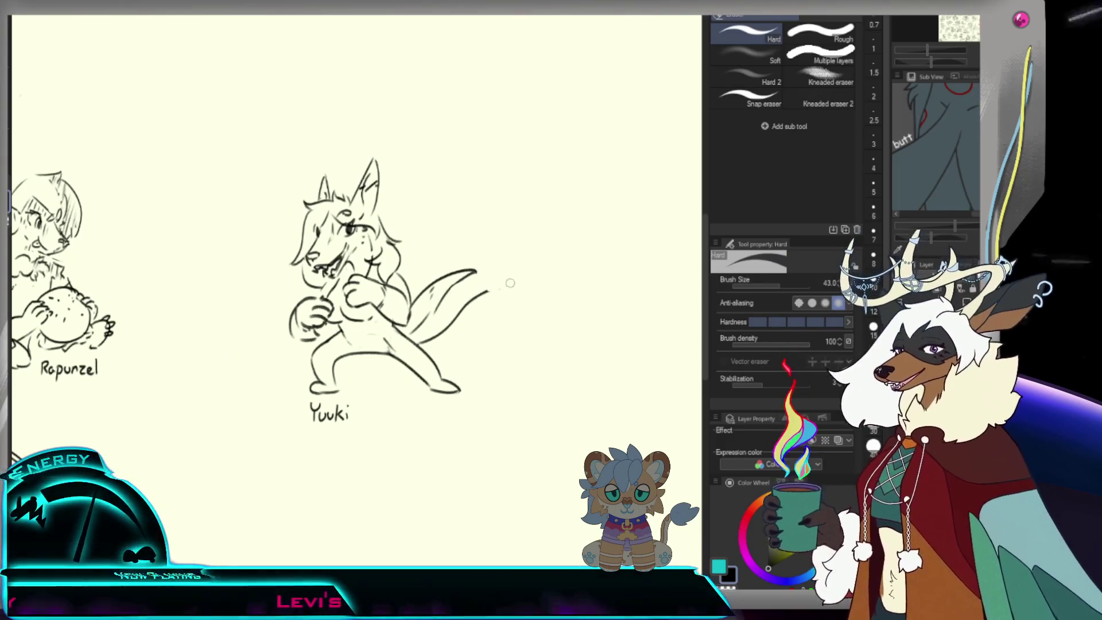
key("p")
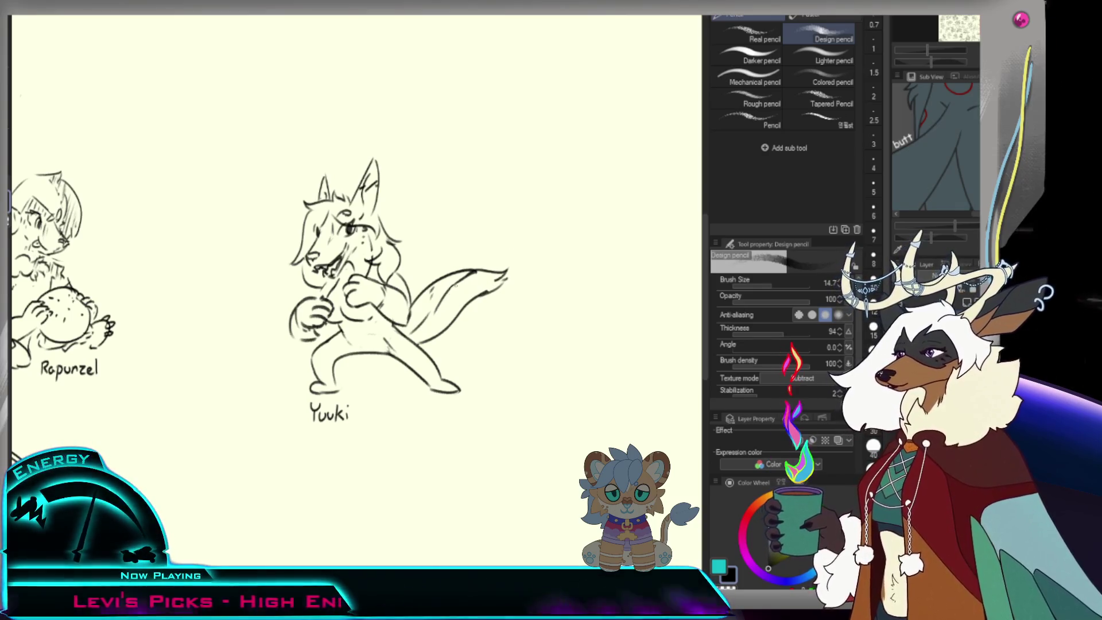
key("e")
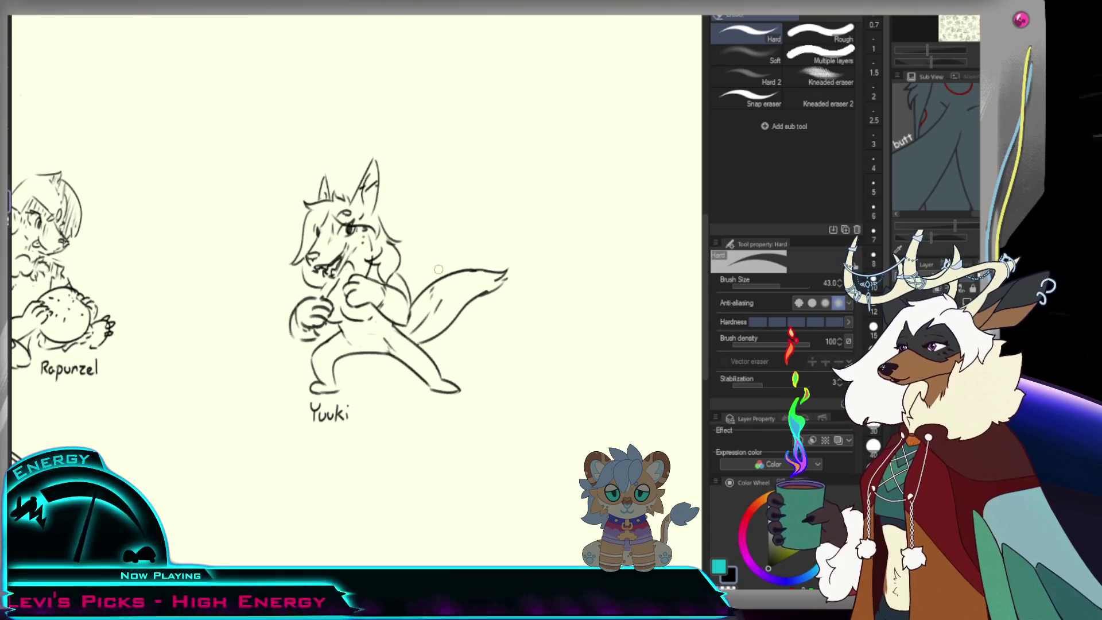
key("p")
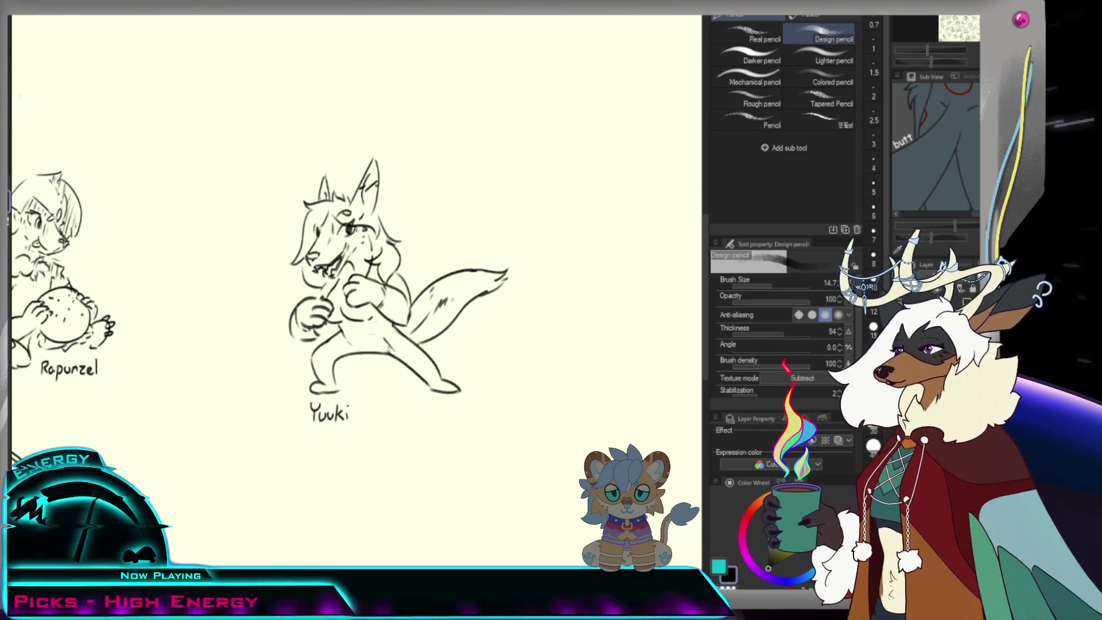
scroll(504, 297, "down", 2)
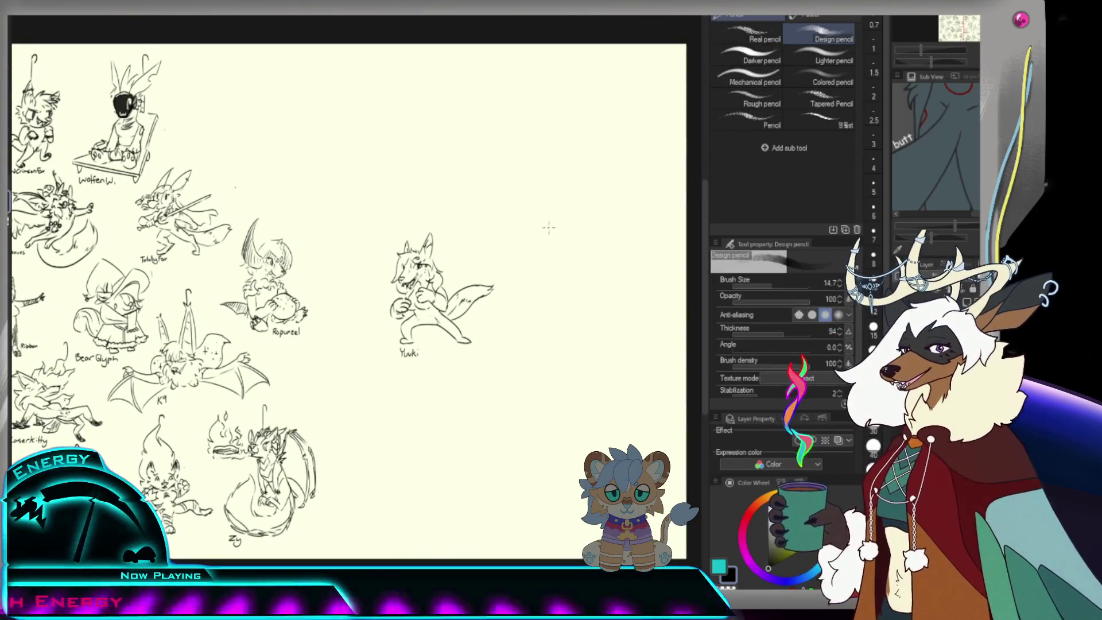
- Shrink the Yuuki sketch to about 84% and move it down-left beside Zy
key("m")
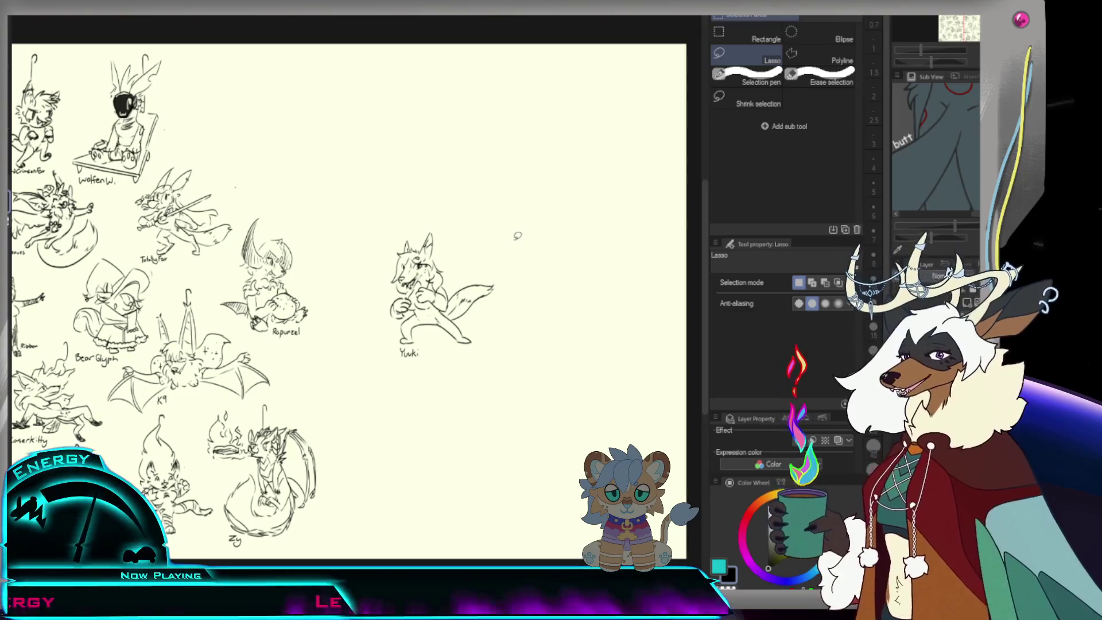
left_click_drag(520, 235, 466, 219)
key("ctrl+t")
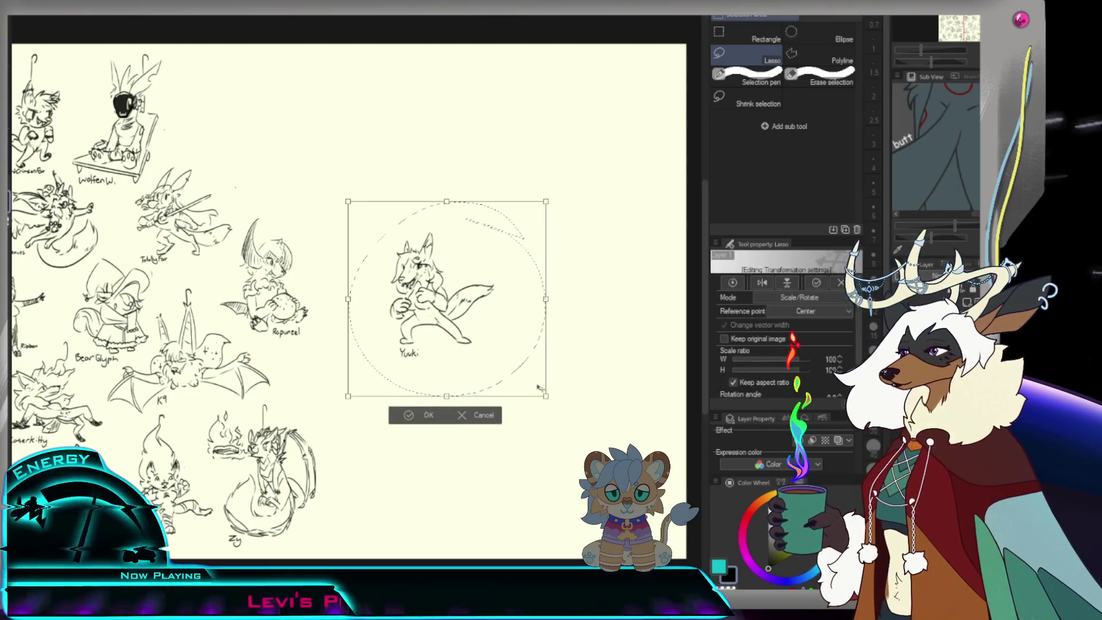
left_click_drag(545, 201, 501, 244)
mouse_move(474, 377)
left_mouse_down()
mouse_move(395, 437)
mouse_move(429, 536)
left_mouse_up()
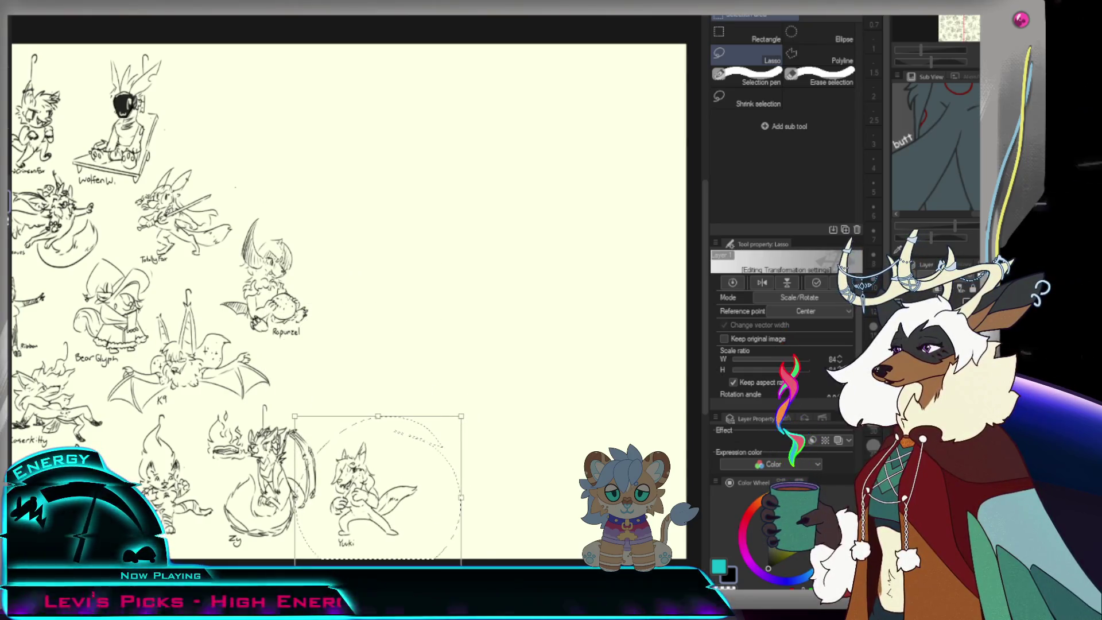
key("Return")
key("ctrl+d")
key("p")
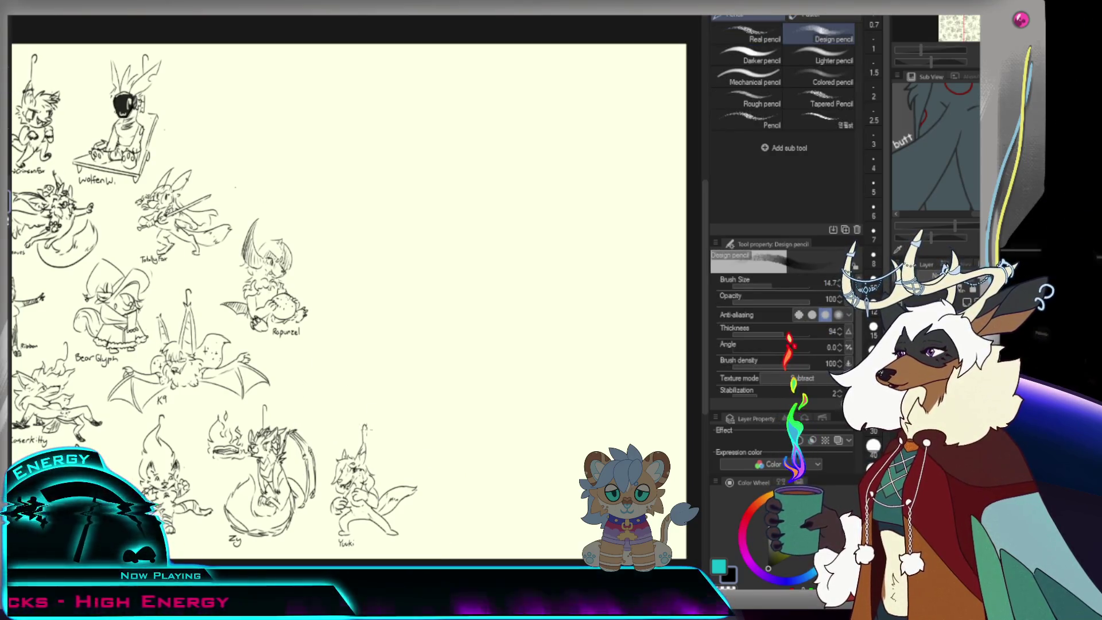
scroll(418, 308, "down", 1)
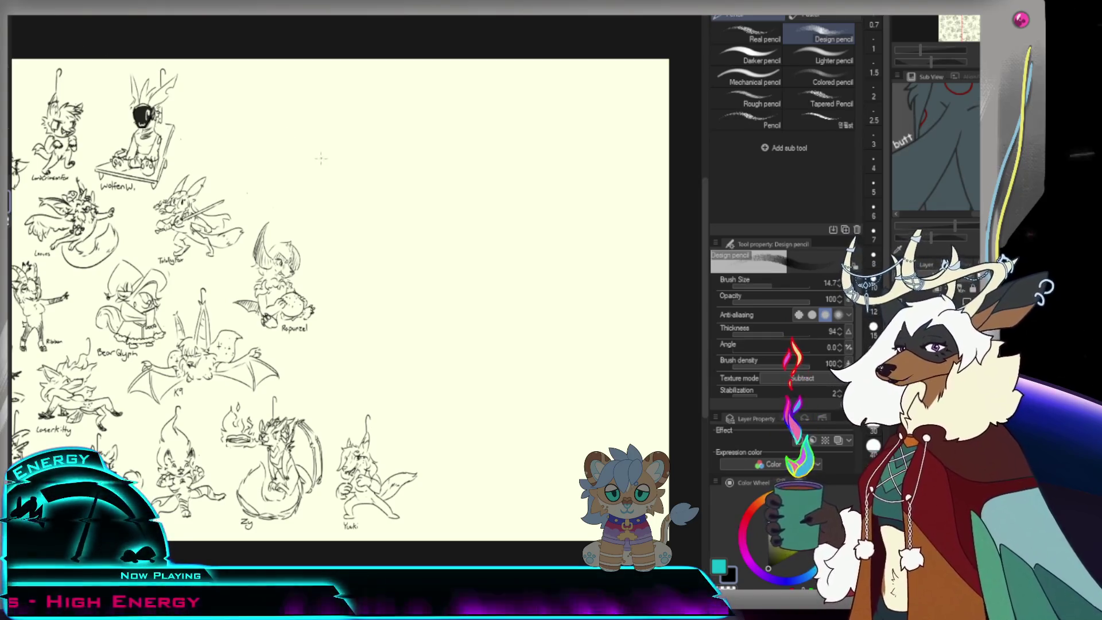
- Zoom to the empty area right of Rapunzel and try a head curve, then undo it
scroll(405, 308, "down", 1)
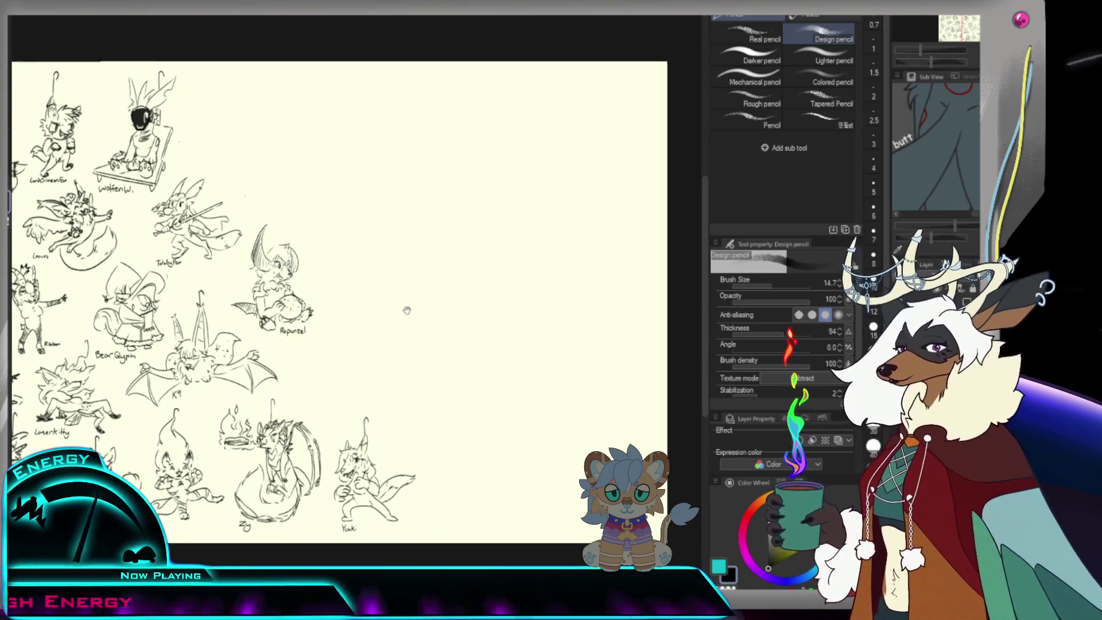
scroll(428, 283, "down", 1)
scroll(411, 314, "down", 1)
scroll(430, 245, "up", 2)
scroll(431, 246, "up", 1)
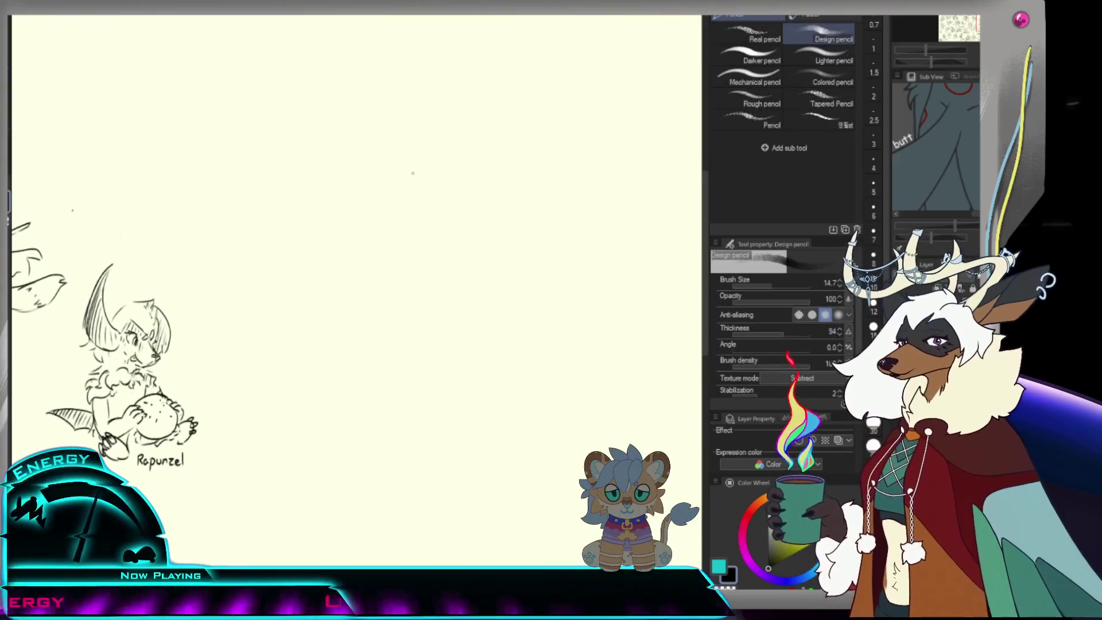
mouse_move(412, 194)
left_mouse_down()
mouse_move(440, 221)
mouse_move(422, 244)
left_mouse_up()
key("ctrl+z")
key("ctrl+z")
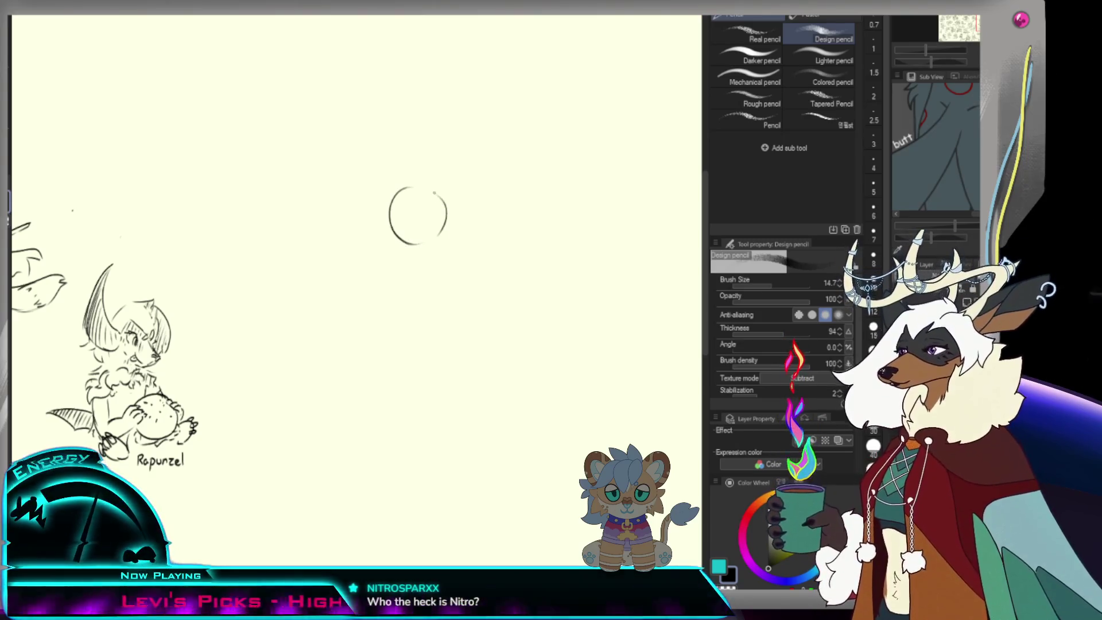
key("ctrl+z")
- Raise the Design pencil size to 63.2 and paint a filled black head circle
key("bracketright")
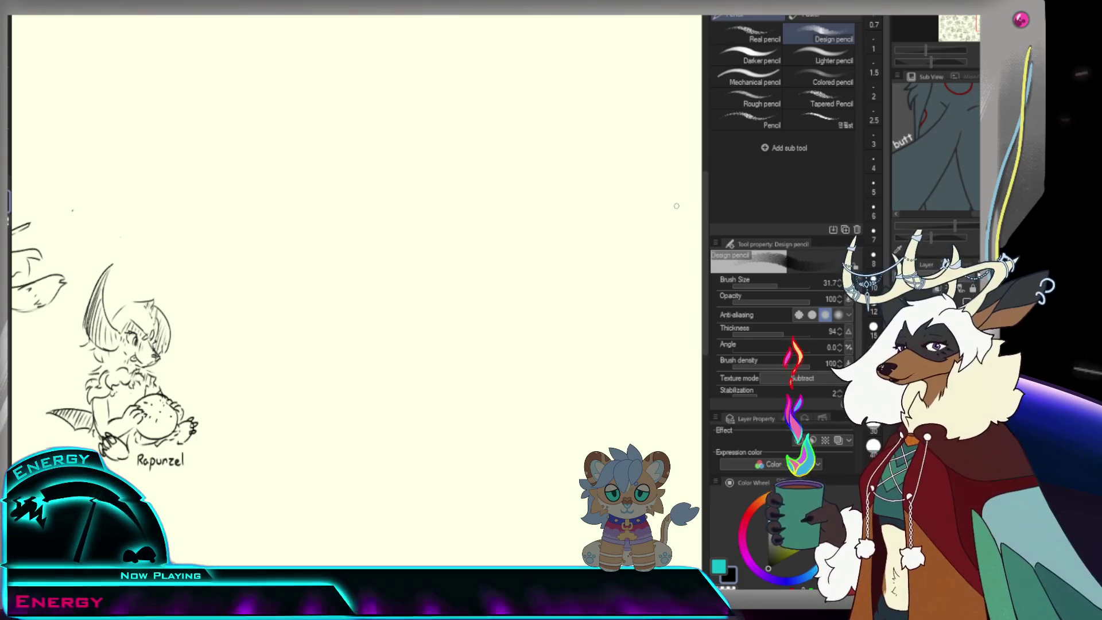
key("bracketright")
key("bracketright")
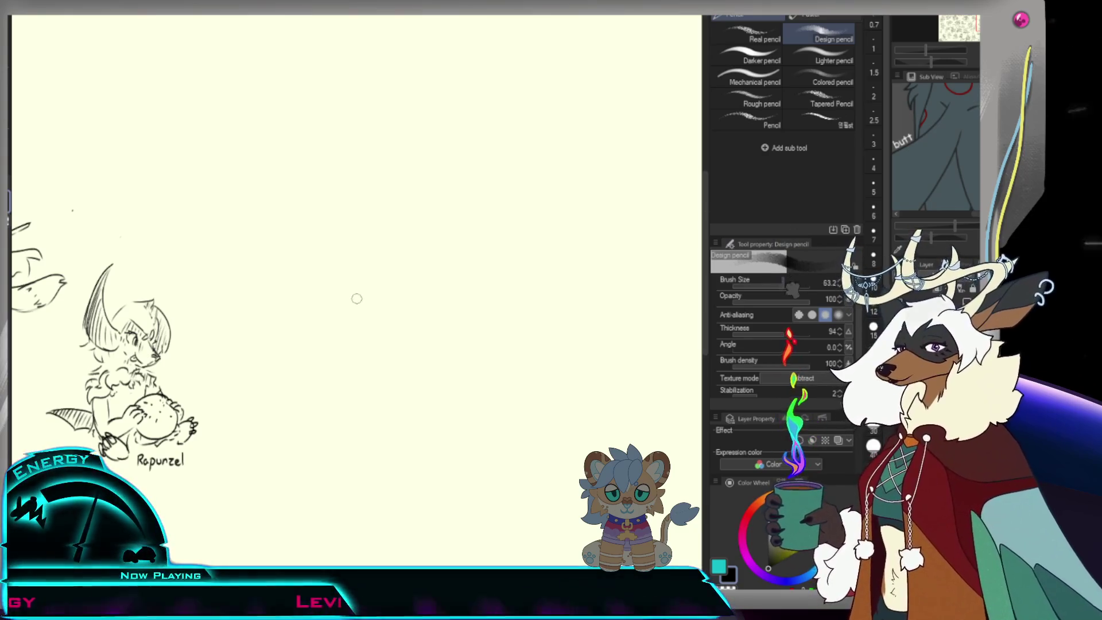
mouse_move(353, 235)
left_mouse_down()
mouse_move(345, 261)
mouse_move(356, 252)
mouse_move(357, 265)
mouse_move(363, 233)
mouse_move(357, 265)
mouse_move(351, 240)
mouse_move(370, 250)
mouse_move(373, 236)
left_mouse_up()
key("ctrl+z")
key("ctrl+z")
key("ctrl+z")
key("ctrl+z")
key("ctrl+z")
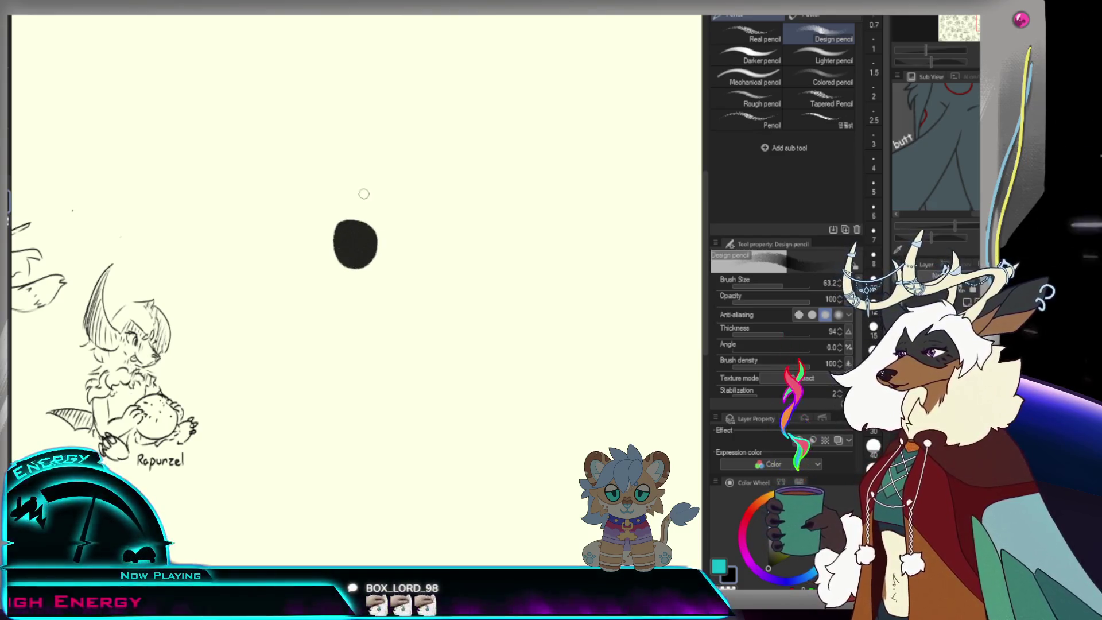
- Redraw the black head circle, then undo an attempted crescent cut on its left side
key("Delete")
mouse_move(376, 228)
left_mouse_down()
mouse_move(358, 227)
mouse_move(371, 228)
mouse_move(362, 256)
mouse_move(379, 258)
mouse_move(355, 259)
mouse_move(372, 241)
mouse_move(384, 253)
left_mouse_up()
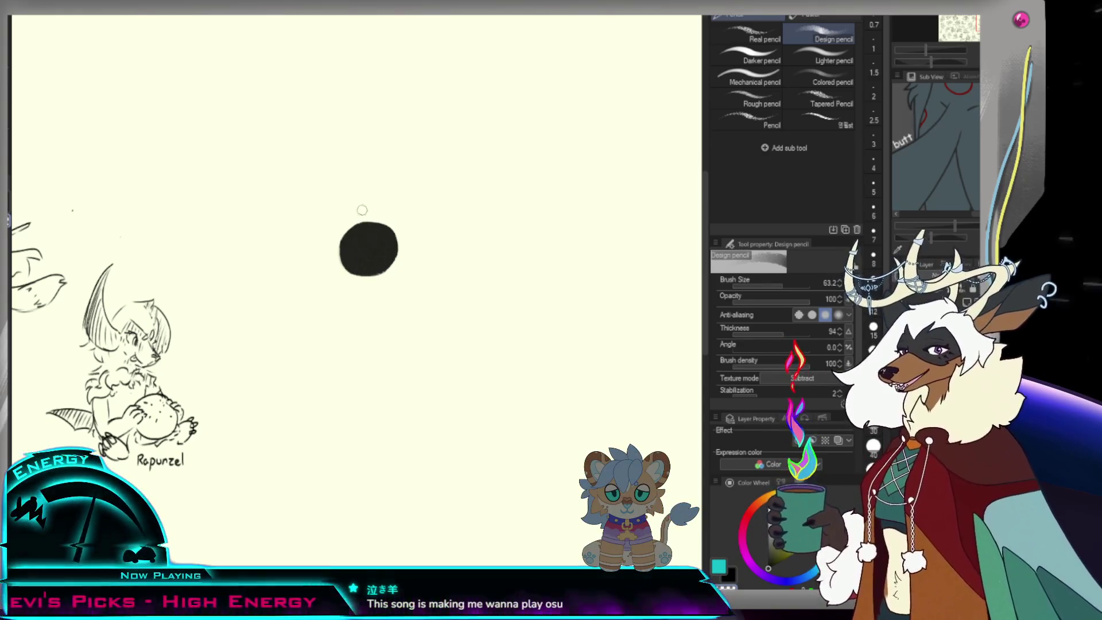
left_click_drag(357, 230, 357, 276)
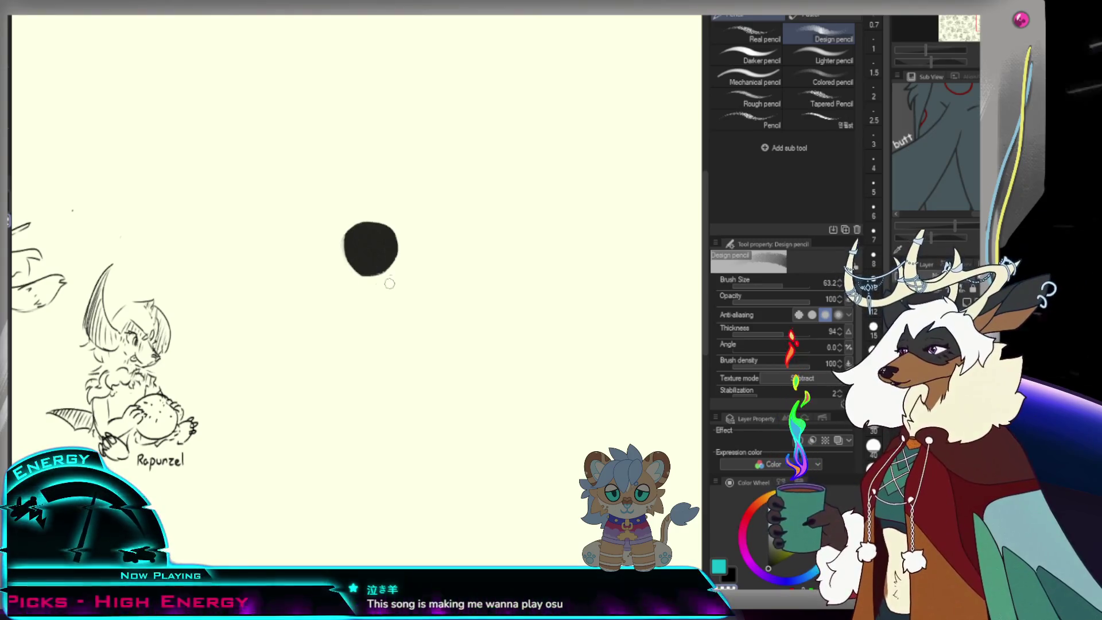
left_click_drag(346, 232, 368, 276)
key("ctrl+z")
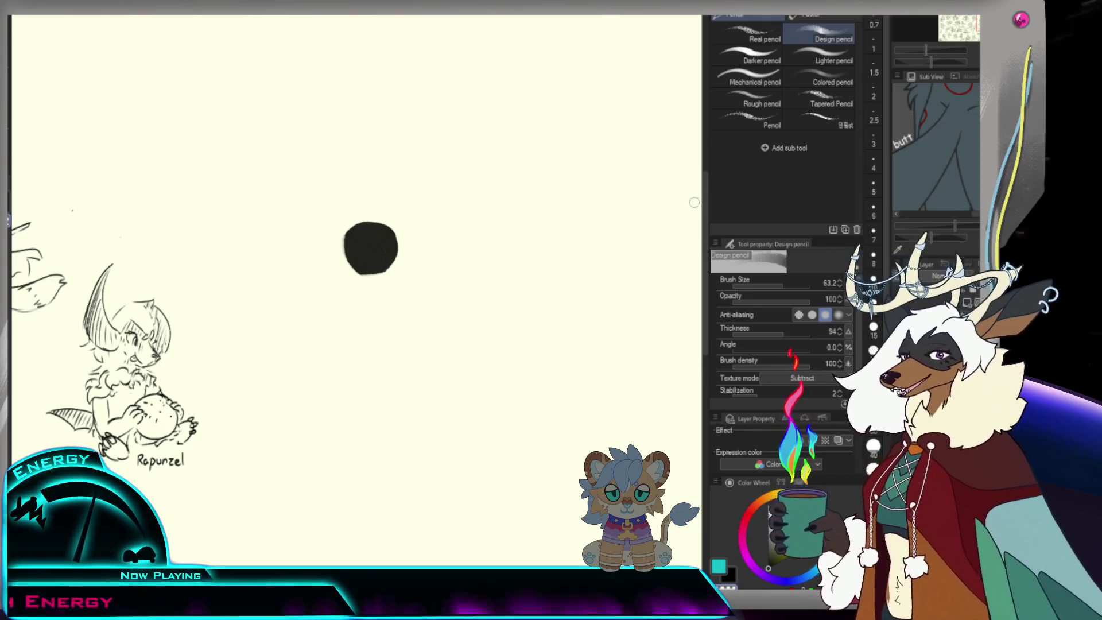
- Set brush size 25.2, then 54.2, fill the lower-left gap and draw a long stroke up-right
left_click_drag(816, 274, 758, 277)
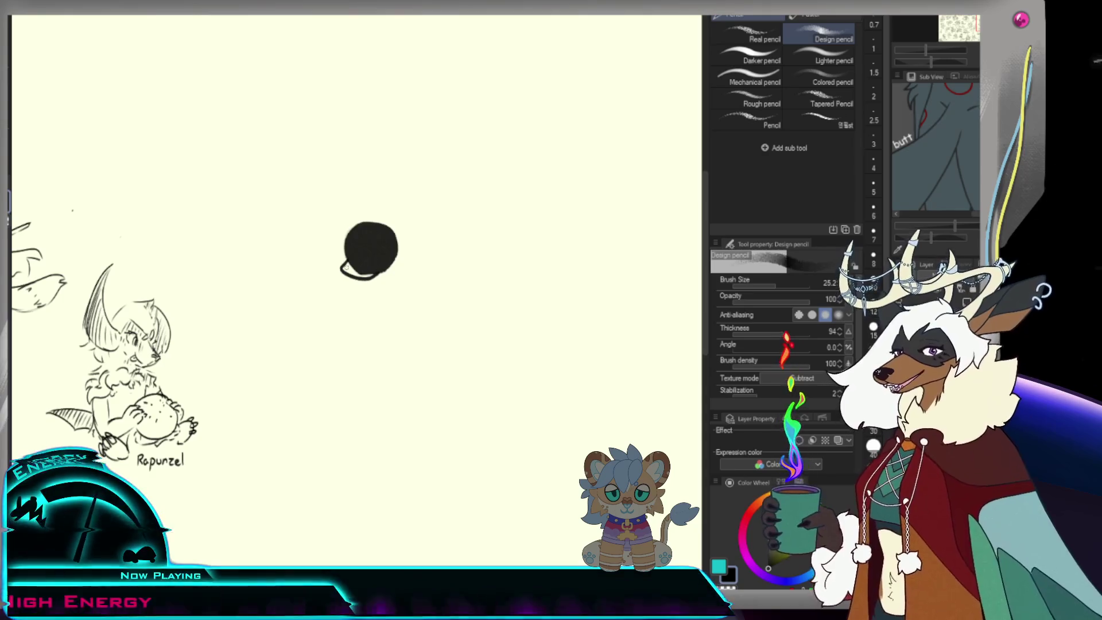
key("bracketright")
key("bracketright")
key("bracketright")
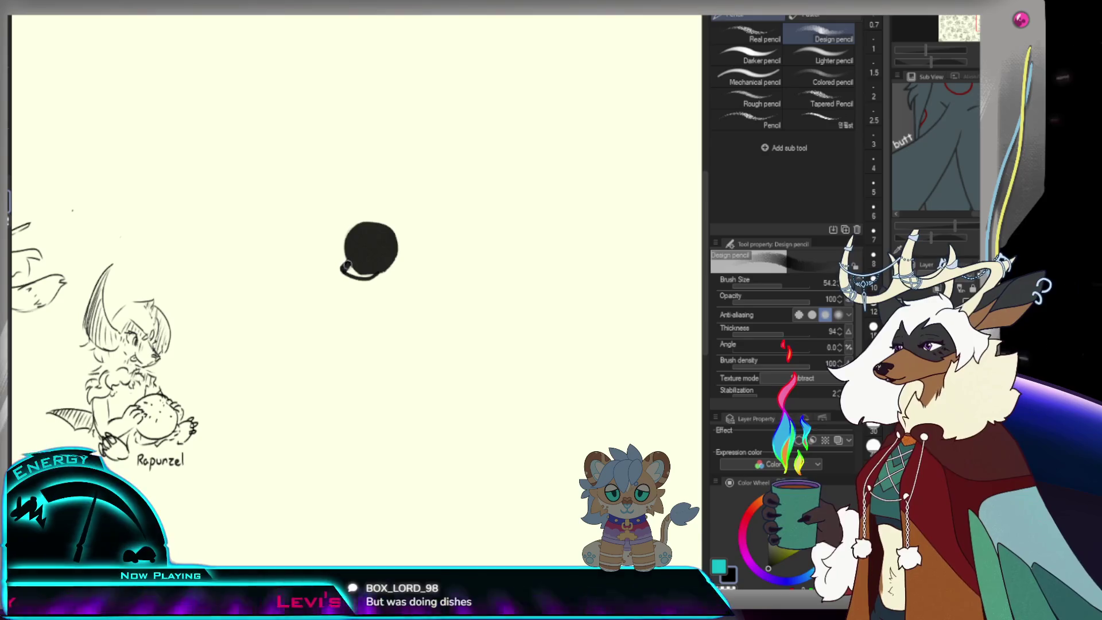
left_click_drag(346, 270, 367, 270)
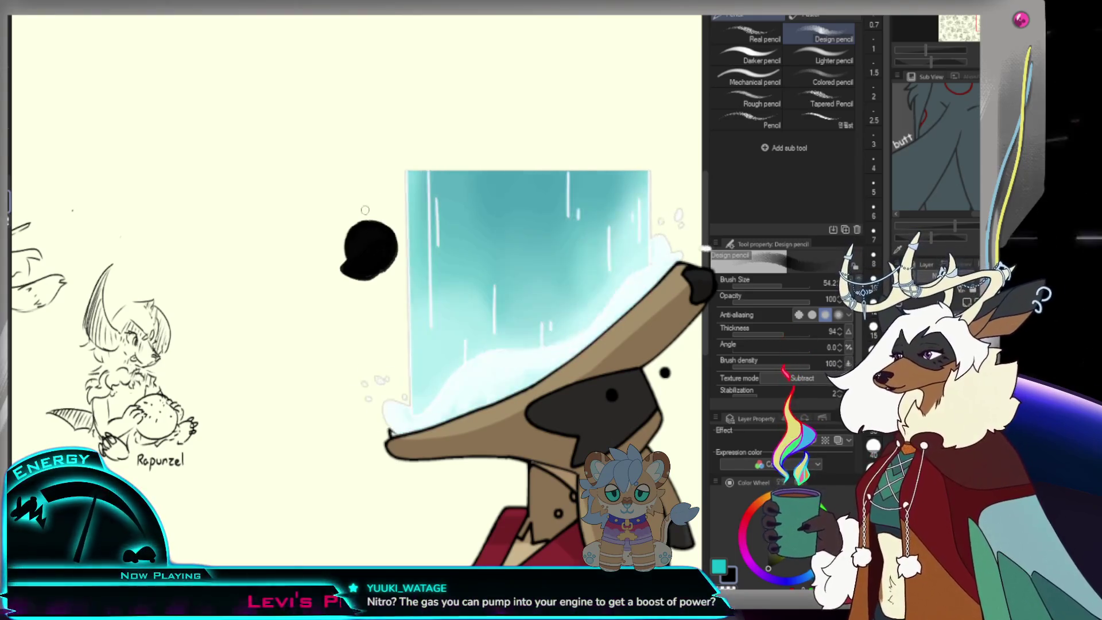
left_click_drag(372, 245, 373, 244)
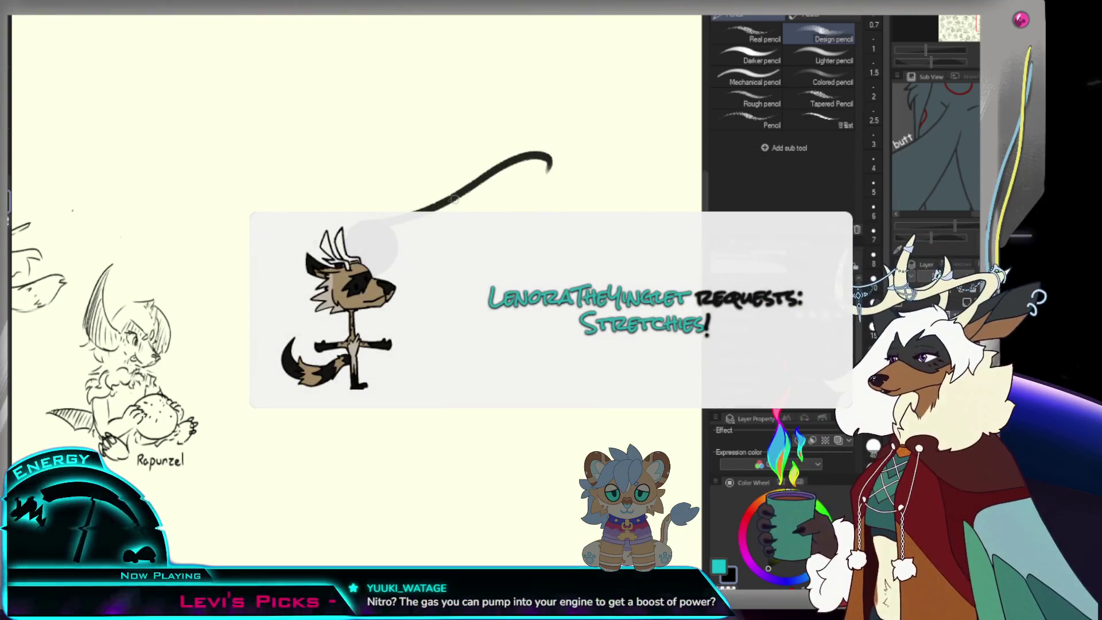
- Retake the long up-right ear stroke from the head several times
key("ctrl+z")
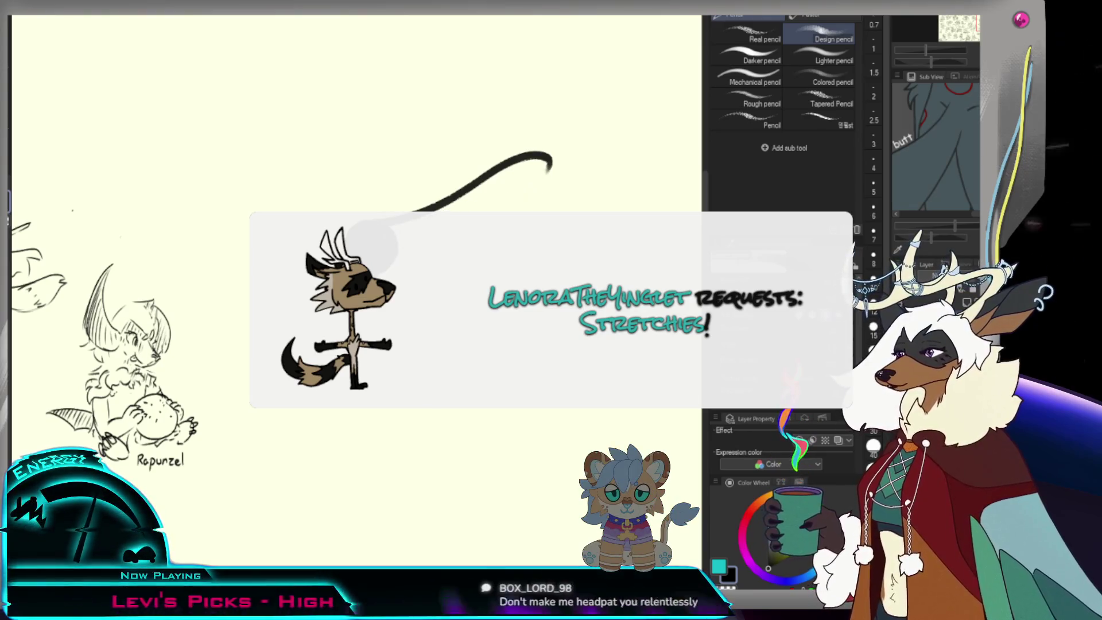
left_click_drag(373, 244, 547, 169)
key("ctrl+z")
mouse_move(372, 244)
left_mouse_down()
mouse_move(545, 167)
mouse_move(396, 239)
mouse_move(534, 164)
left_mouse_up()
key("ctrl+z")
- Thicken the long ear into a solid tapered shape and sketch a thin line from the head top
left_click_drag(458, 206, 370, 252)
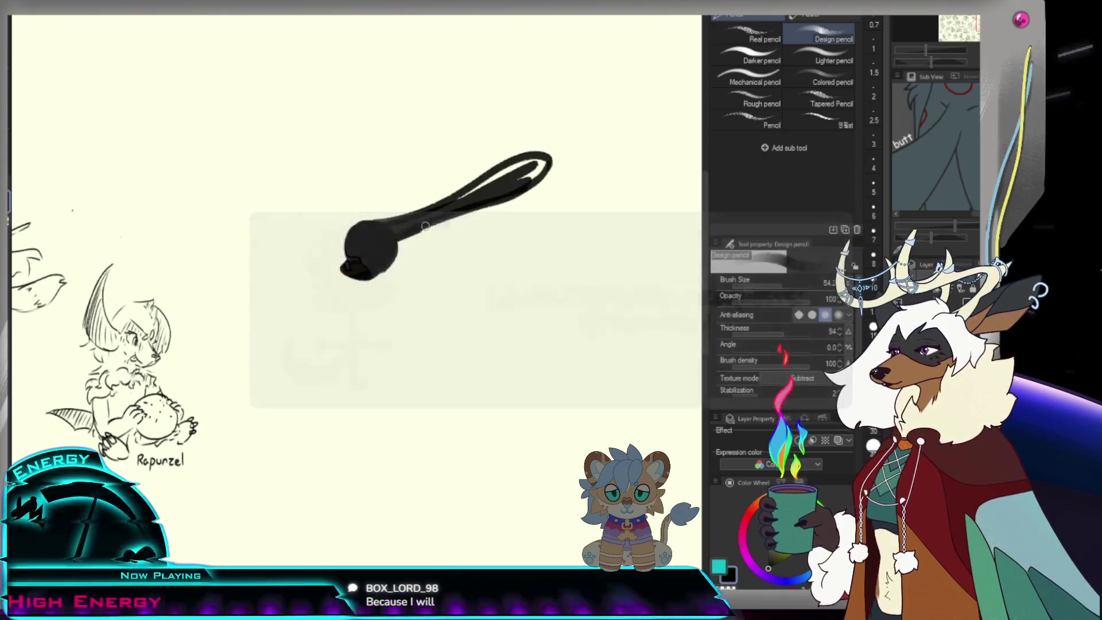
mouse_move(540, 166)
left_mouse_down()
mouse_move(477, 177)
mouse_move(522, 161)
left_mouse_up()
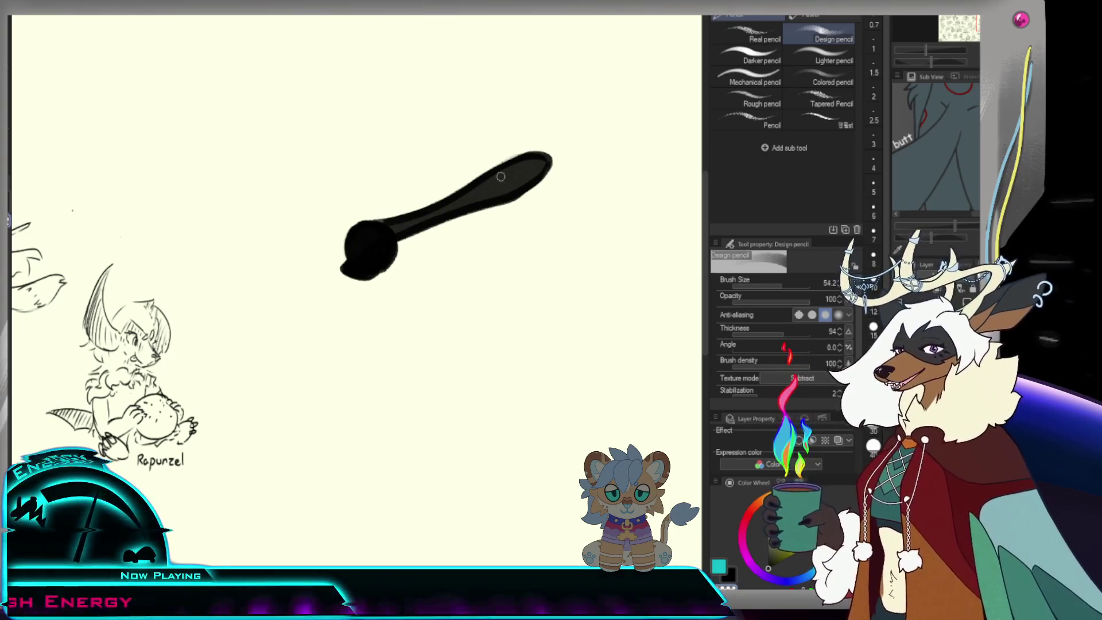
left_click_drag(369, 220, 419, 135)
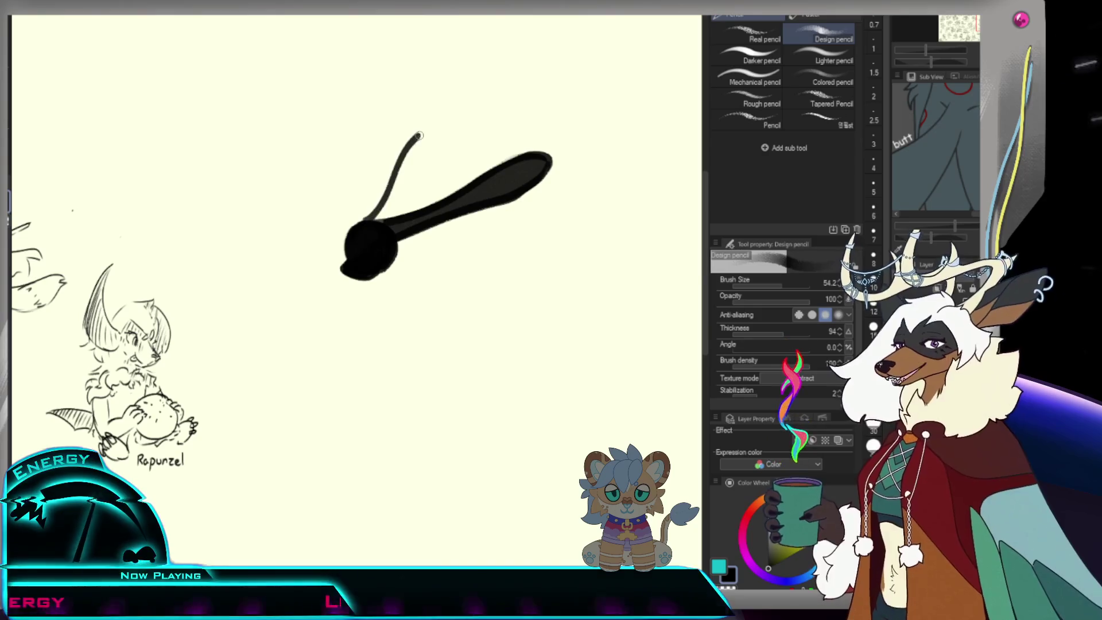
- Drop the thin ear stroke, shrink the brush to 25.2 and sketch small arcs atop the head
key("ctrl+z")
key("ctrl+y")
key("ctrl+z")
key("bracketleft")
key("bracketleft")
key("bracketleft")
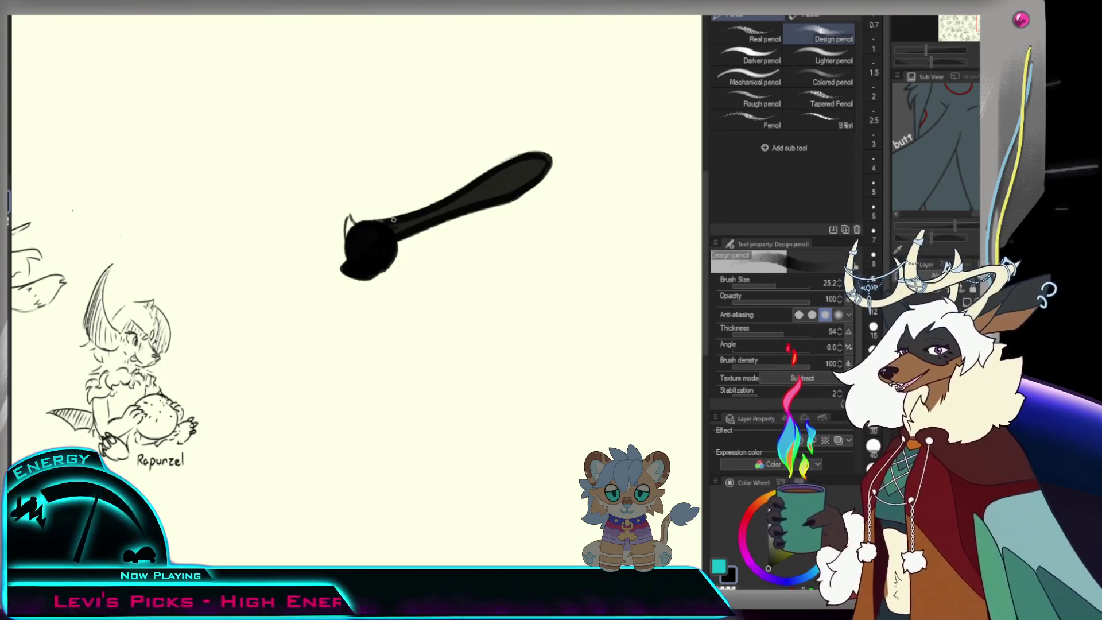
left_click_drag(357, 222, 371, 218)
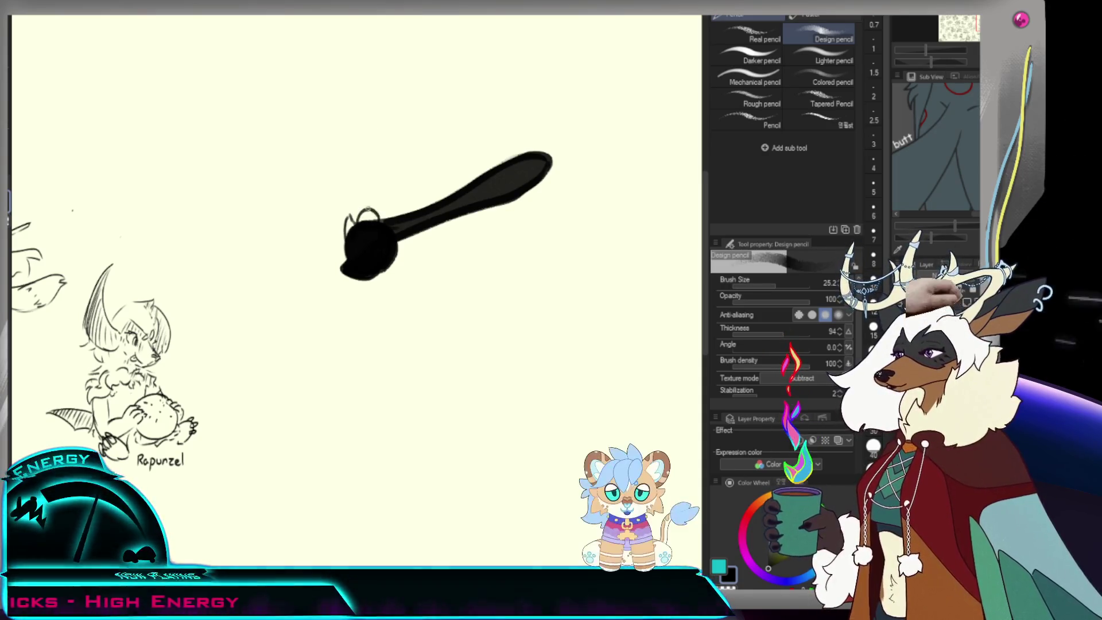
left_click_drag(370, 217, 380, 216)
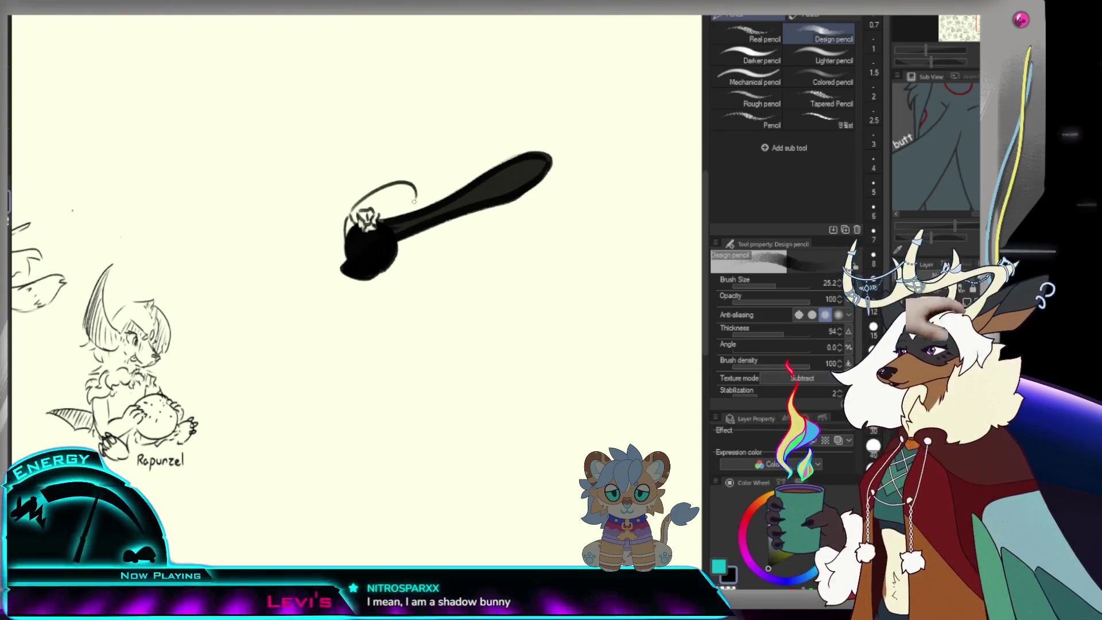
key("ctrl+z")
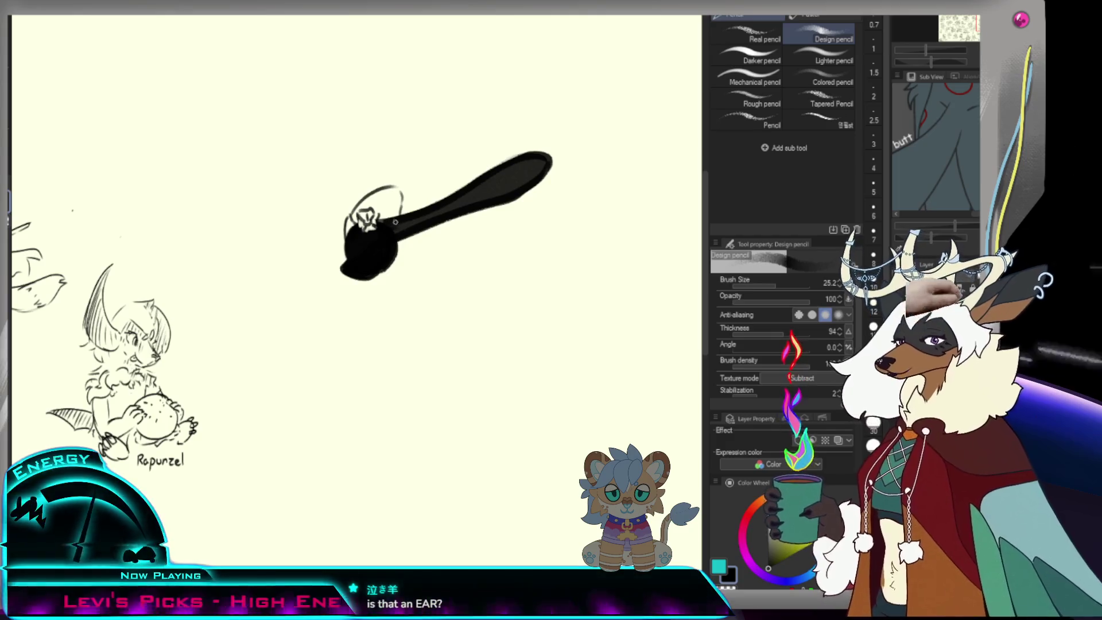
- Redraw the outline arc above the head and paint a white oval eye on its face
left_click_drag(389, 183, 411, 179)
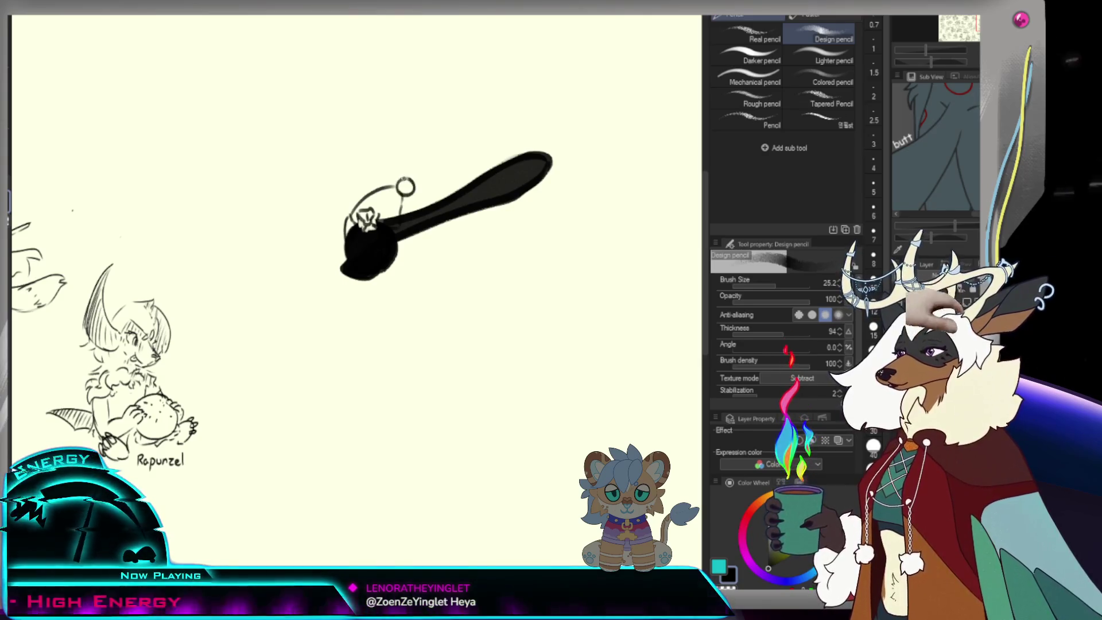
mouse_move(397, 184)
left_mouse_down()
mouse_move(412, 176)
mouse_move(415, 198)
left_mouse_up()
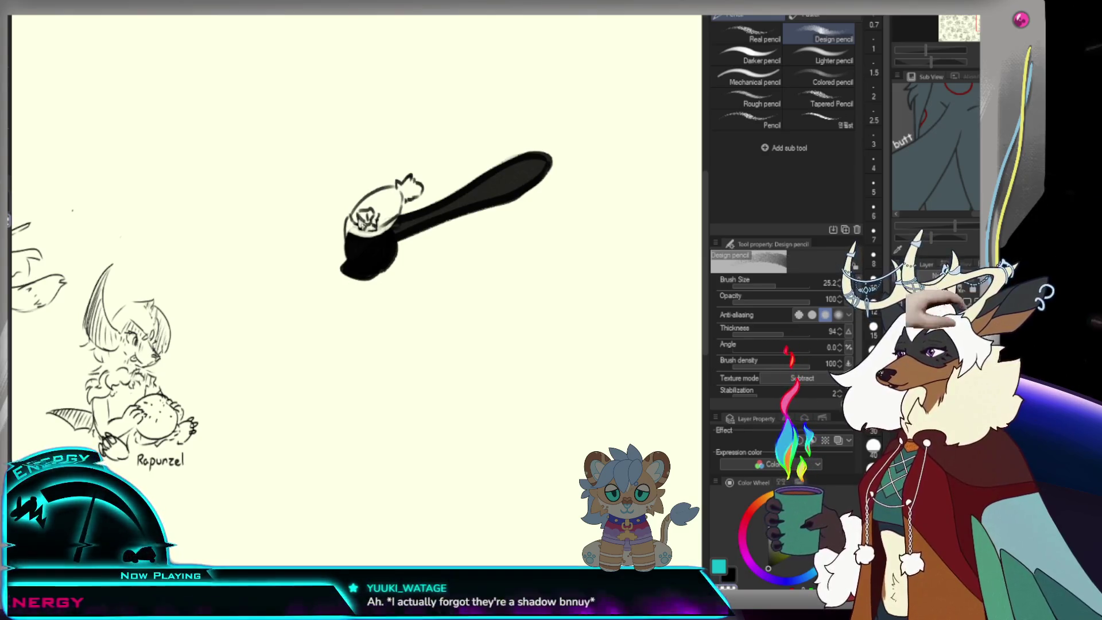
left_click_drag(355, 247, 356, 255)
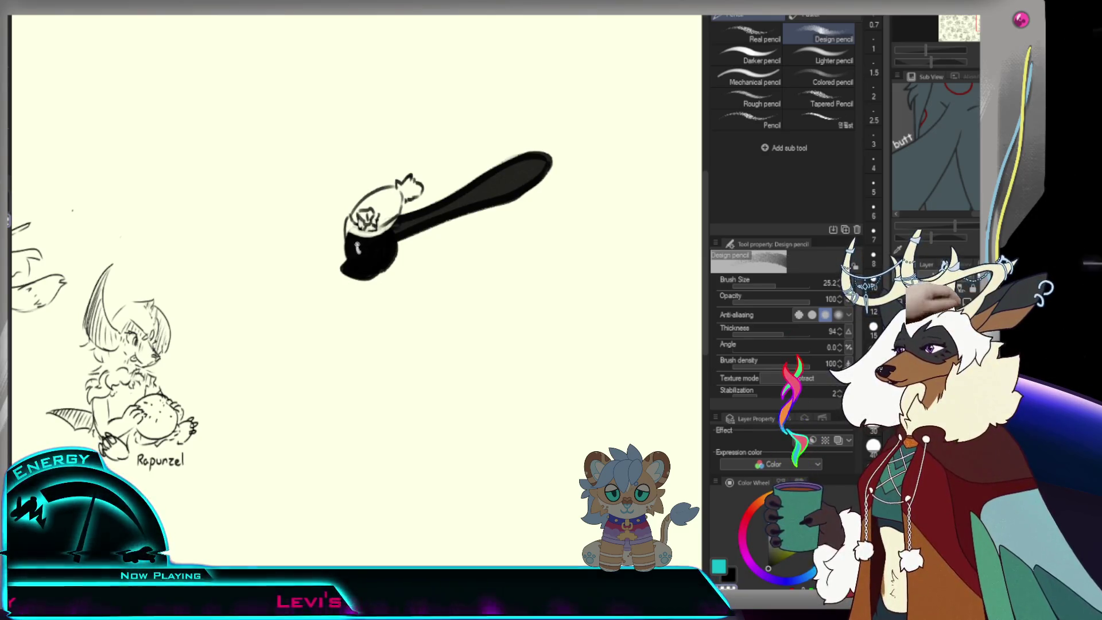
left_click_drag(344, 244, 349, 258)
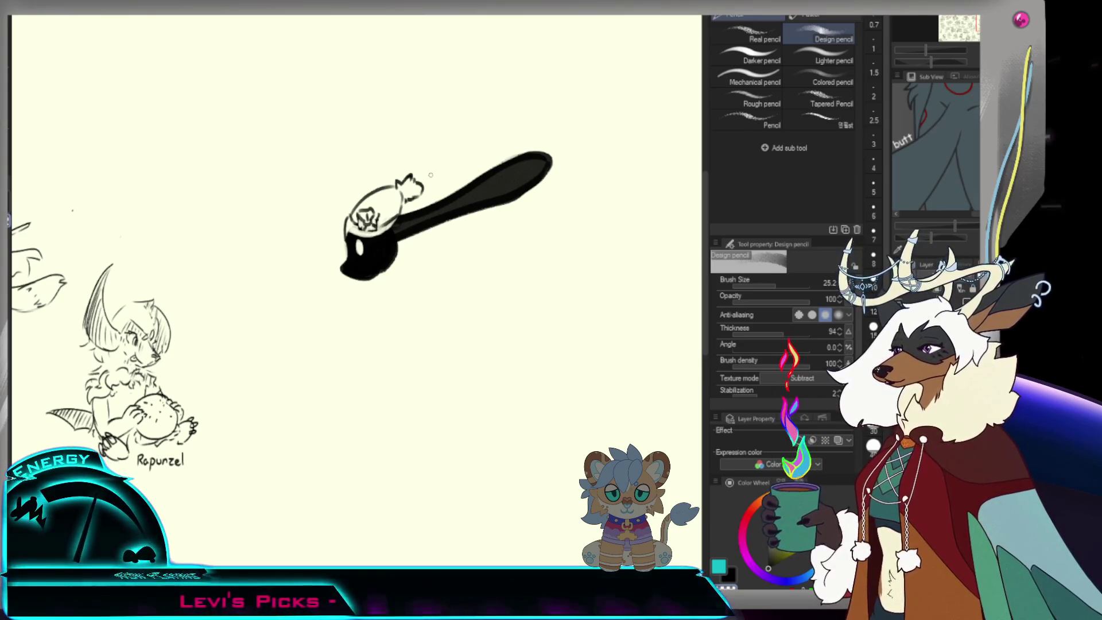
- Enlarge the brush to about 73.7 and draw a second long ear below the first
left_click_drag(480, 168, 421, 219)
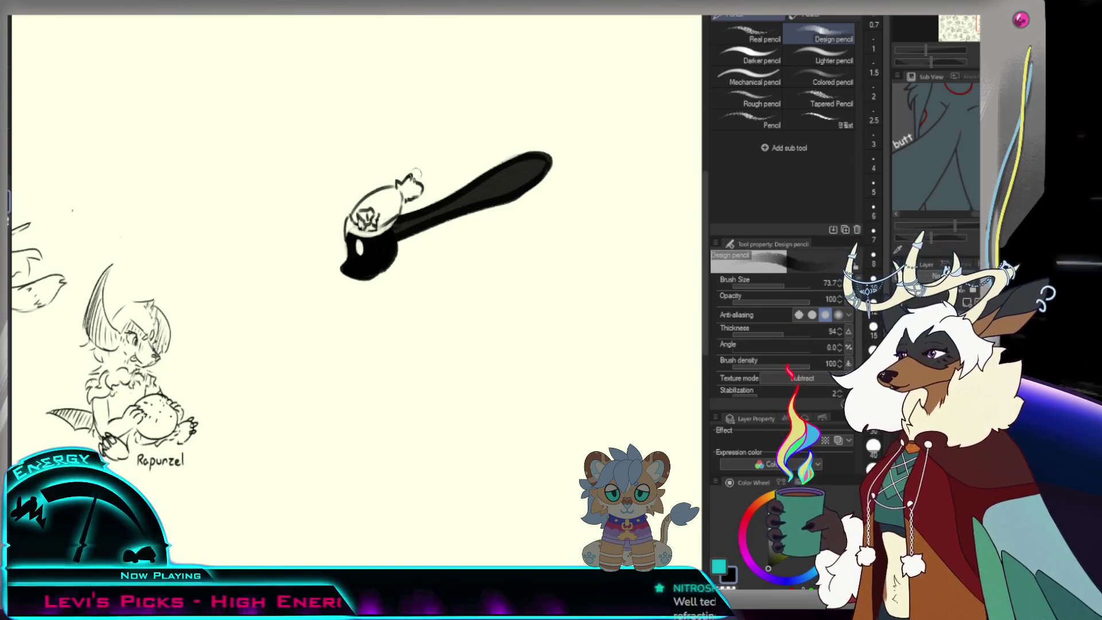
left_click_drag(402, 237, 514, 279)
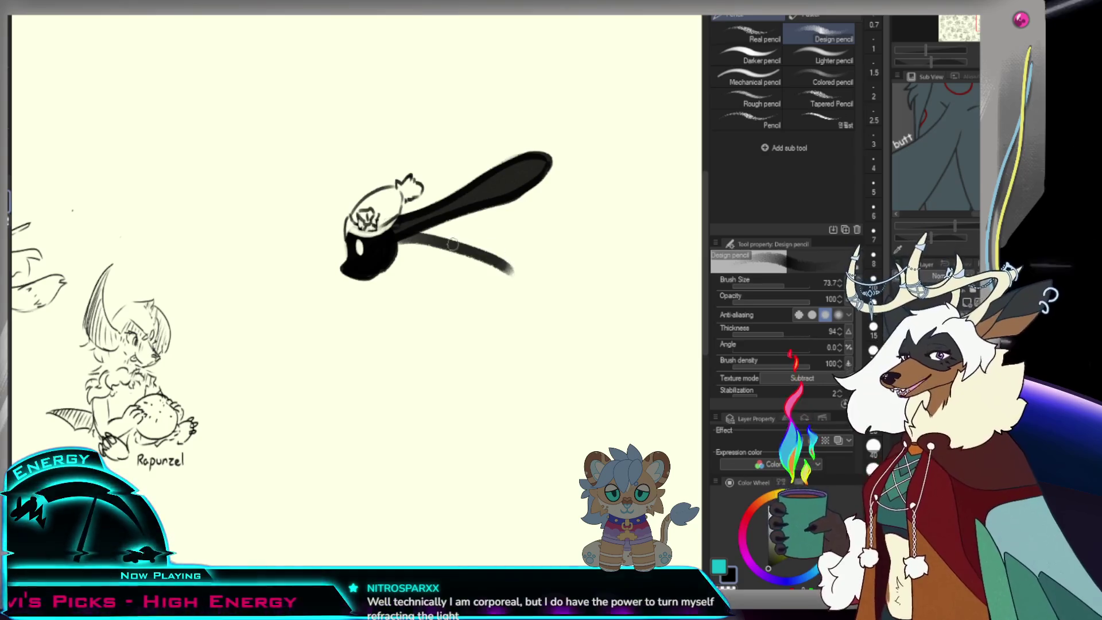
key("ctrl+z")
left_click_drag(401, 237, 568, 254)
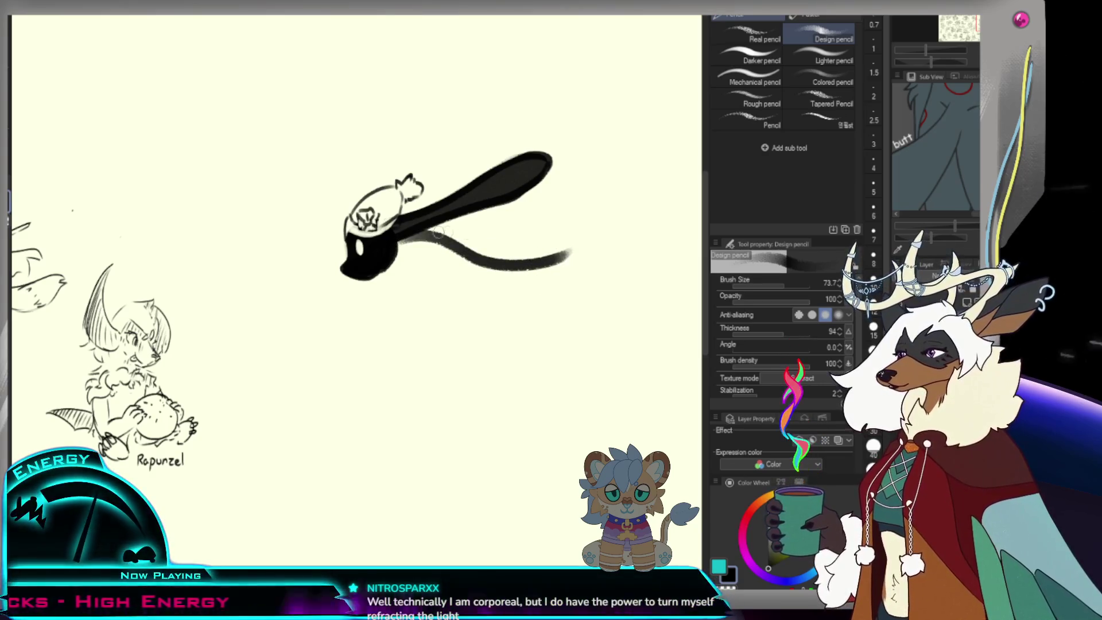
key("ctrl+z")
left_click_drag(402, 237, 550, 260)
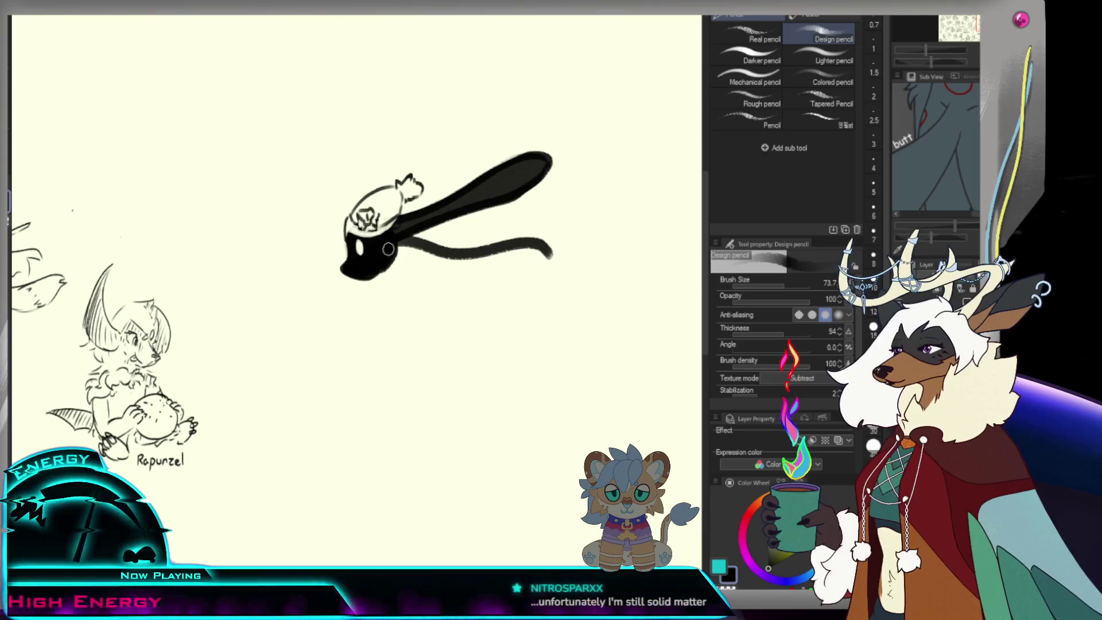
- Thicken the lower ear's underside and fill the gap beneath it
left_click_drag(397, 254, 545, 264)
key("ctrl+z")
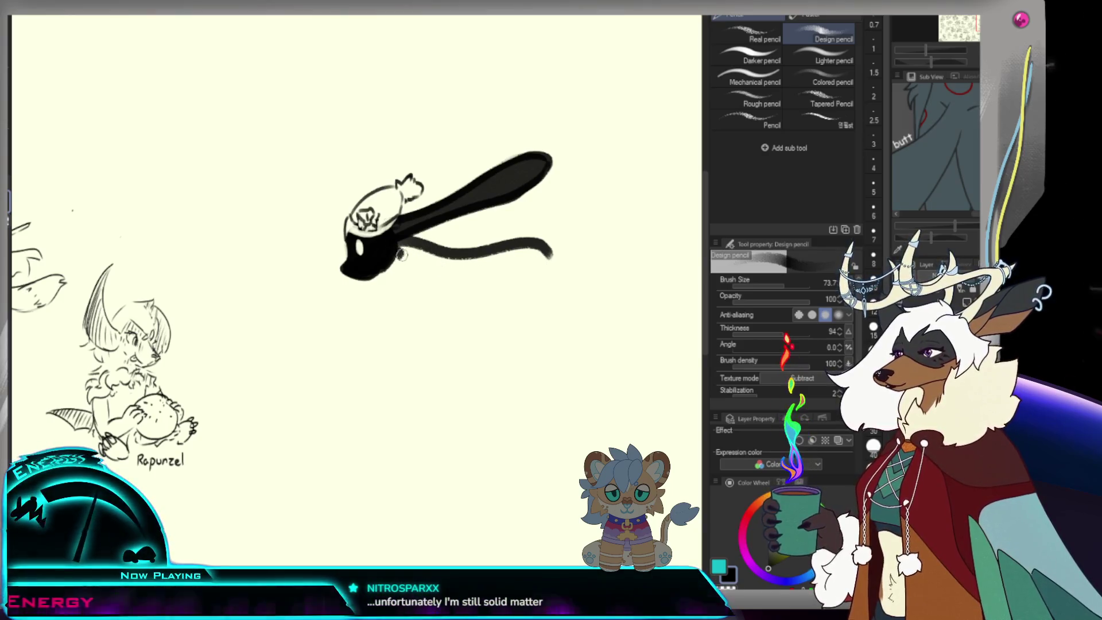
left_click_drag(396, 253, 535, 262)
mouse_move(401, 244)
left_mouse_down()
mouse_move(477, 273)
mouse_move(409, 247)
mouse_move(453, 269)
mouse_move(443, 253)
mouse_move(508, 259)
left_mouse_up()
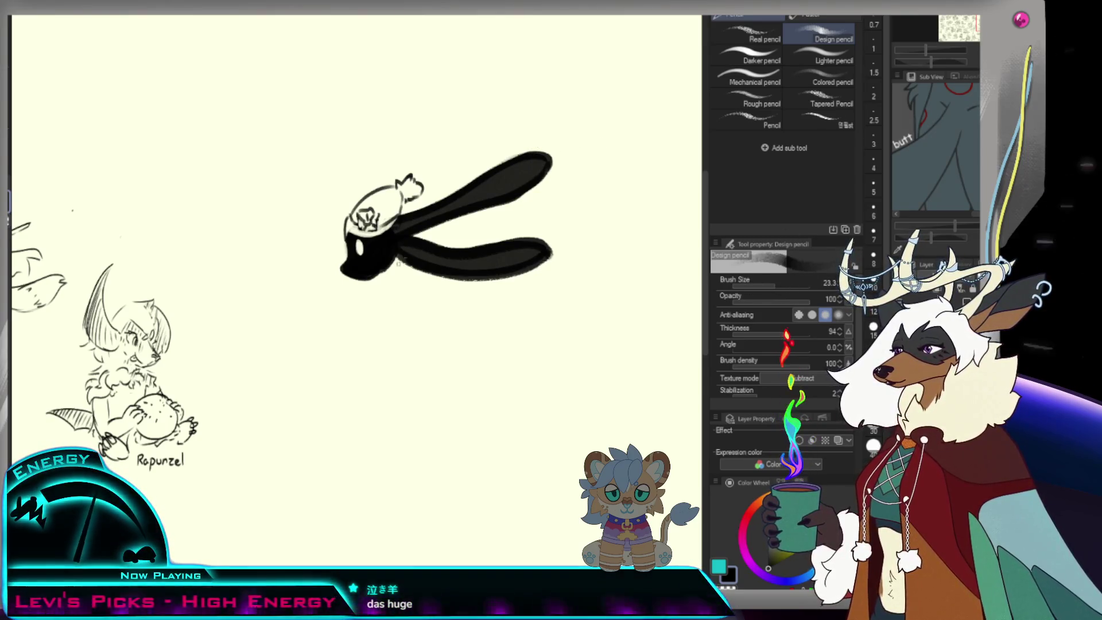
left_click_drag(415, 267, 404, 280)
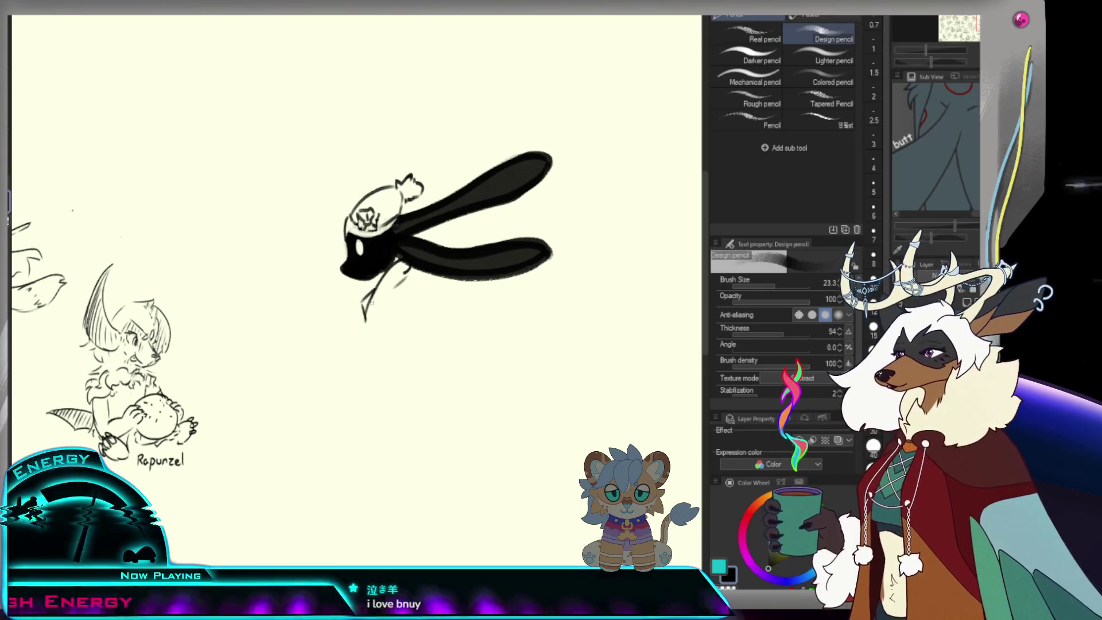
- Lower the brush to 20 and sketch curved collar lines under the black head
left_click_drag(409, 268, 375, 300)
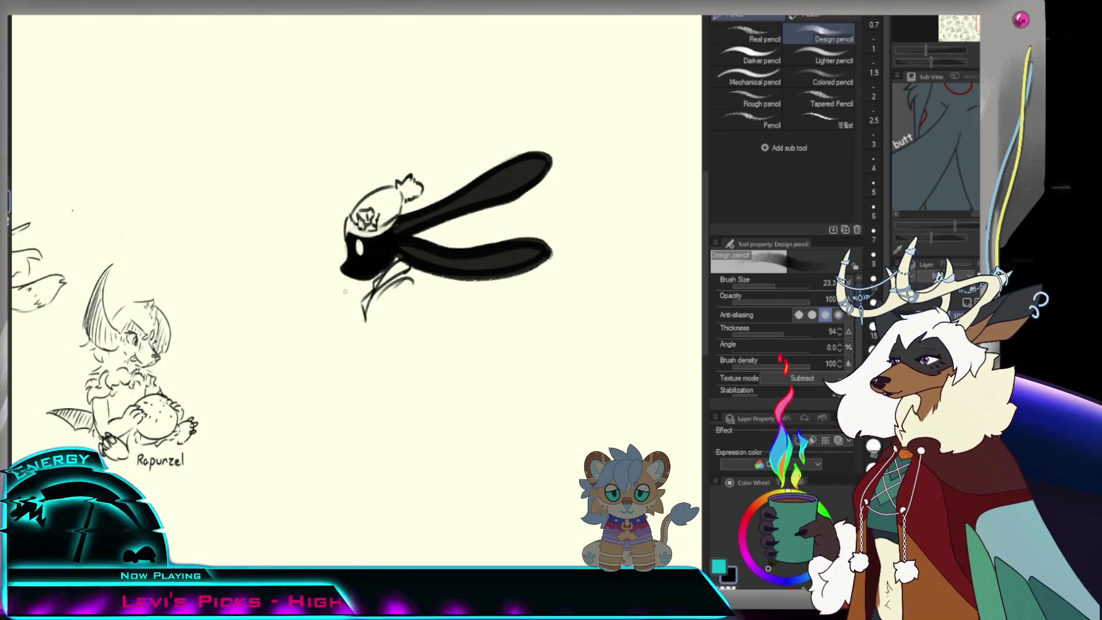
key("ctrl+z")
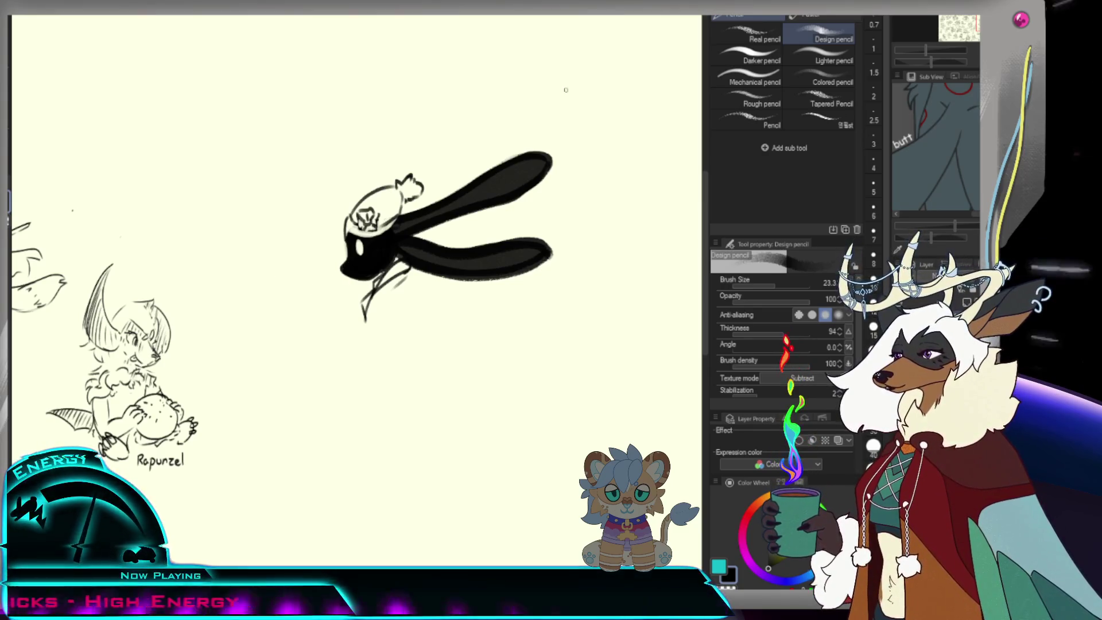
key("bracketleft")
key("bracketleft")
key("bracketleft")
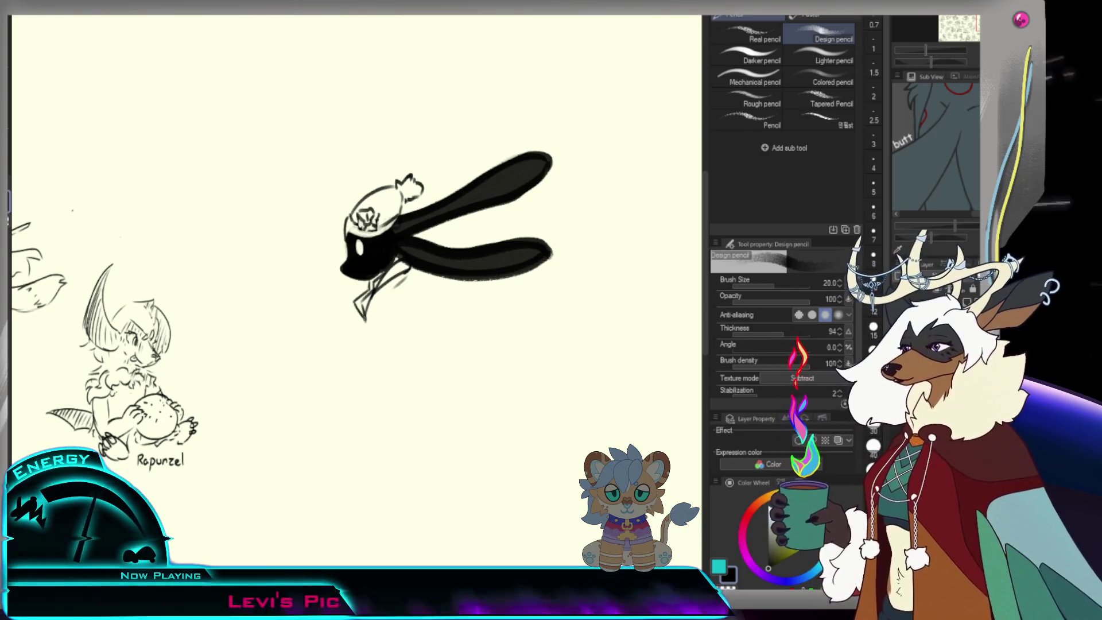
key("e")
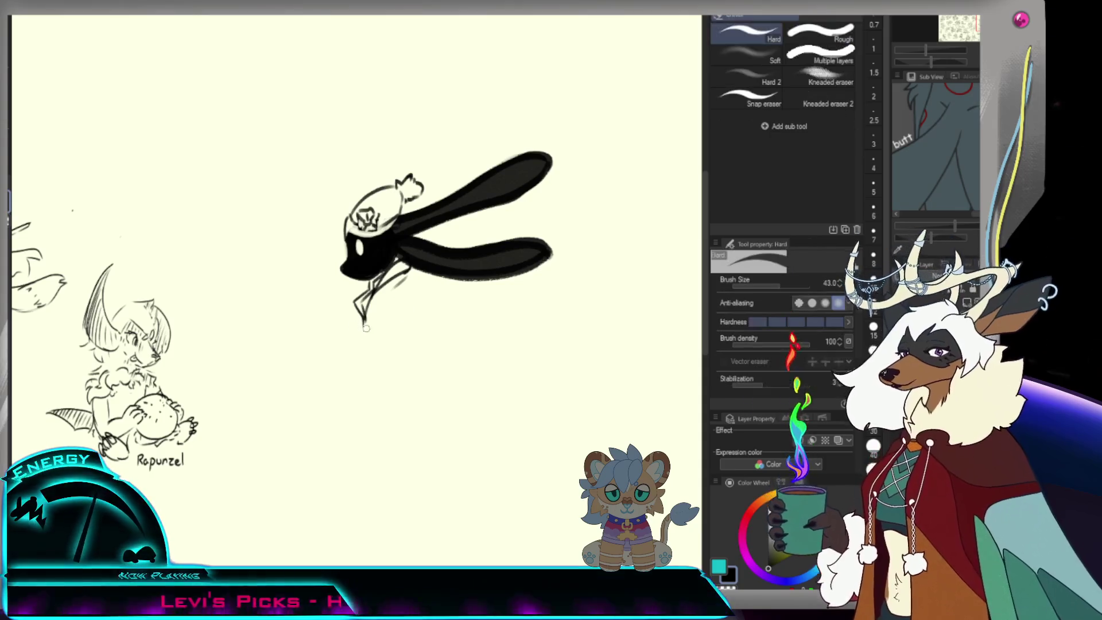
key("p")
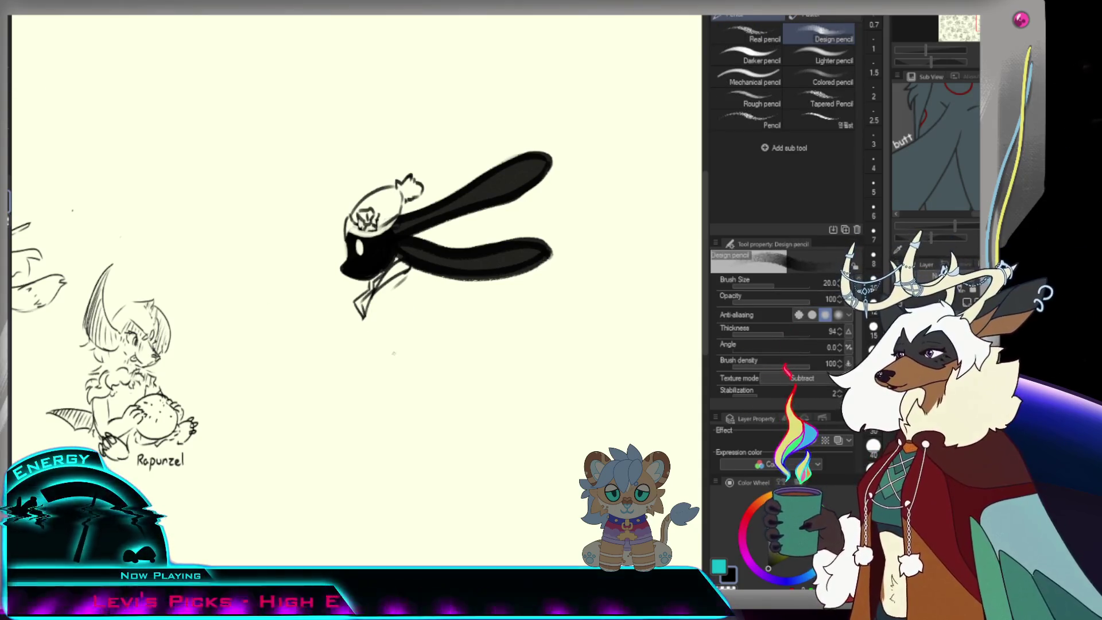
left_click_drag(396, 276, 421, 284)
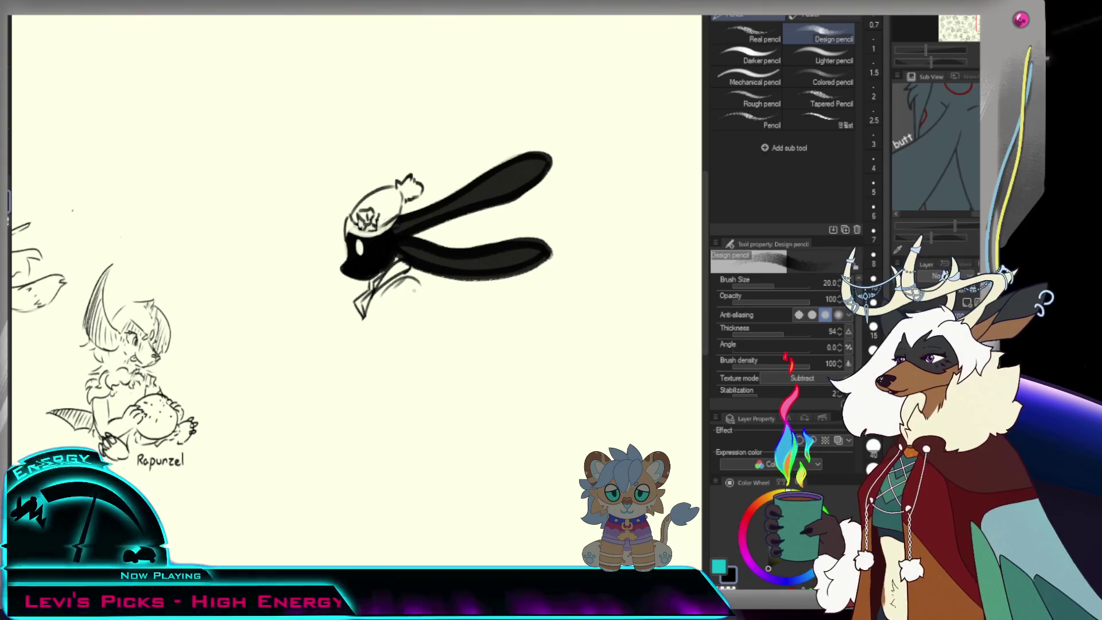
mouse_move(382, 301)
left_mouse_down()
mouse_move(419, 277)
mouse_move(430, 306)
mouse_move(395, 333)
left_mouse_up()
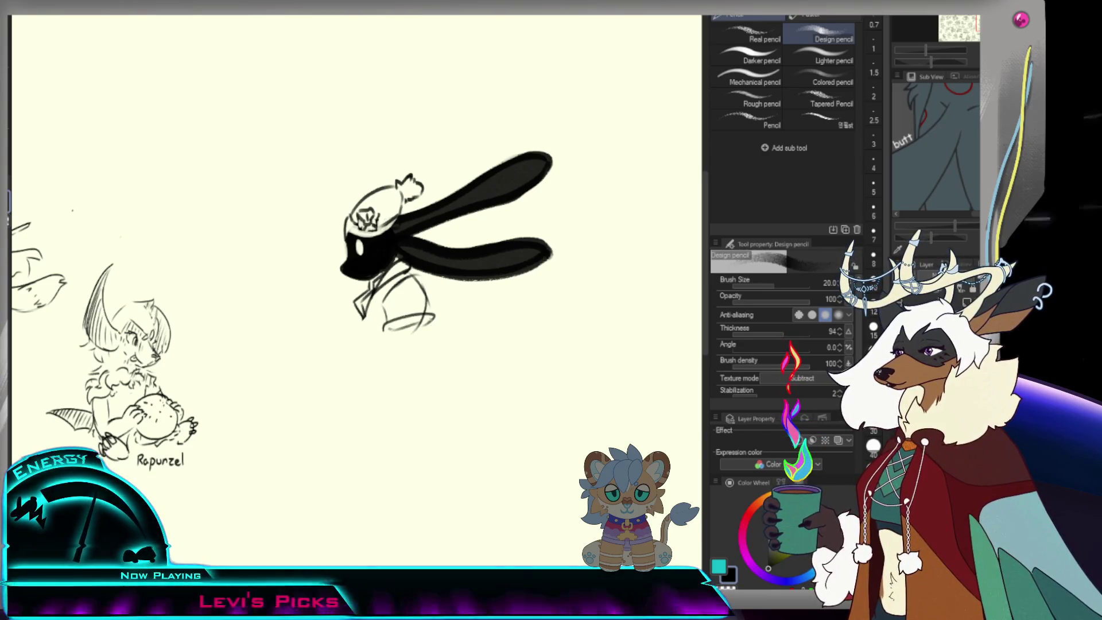
- Sketch the robed body lines and its lower edge, erasing the dark blot at the bottom
key("e")
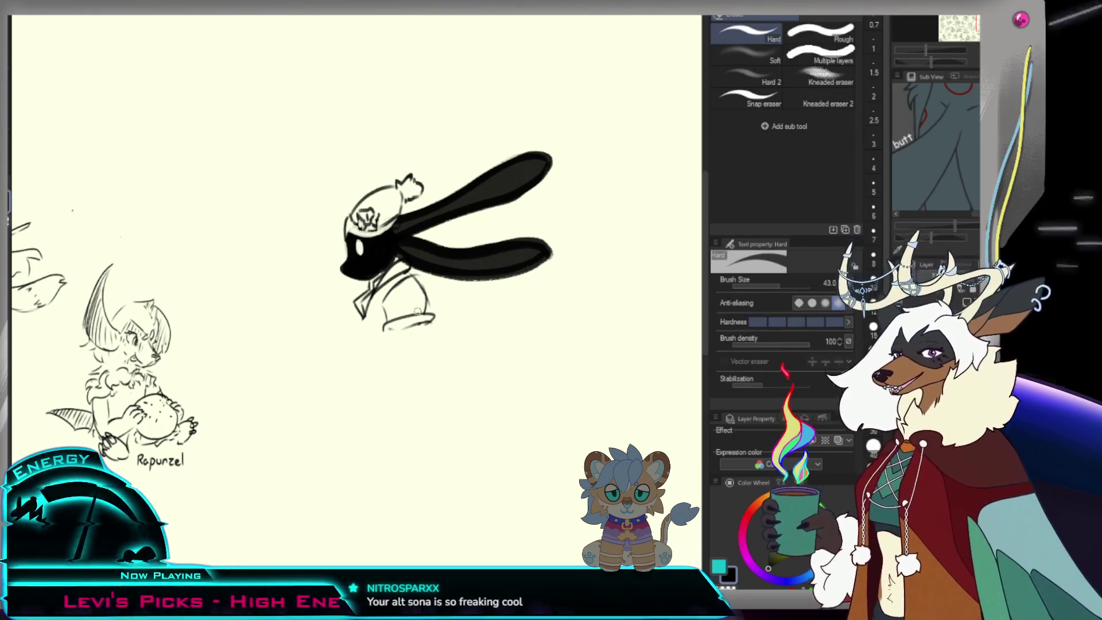
key("p")
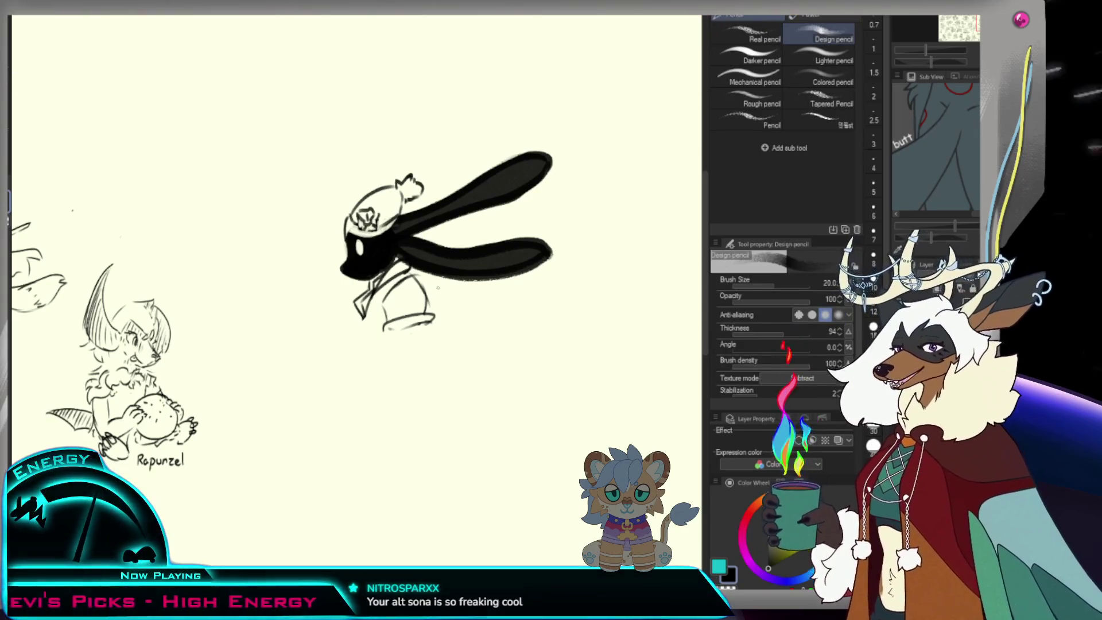
left_click_drag(435, 317, 343, 351)
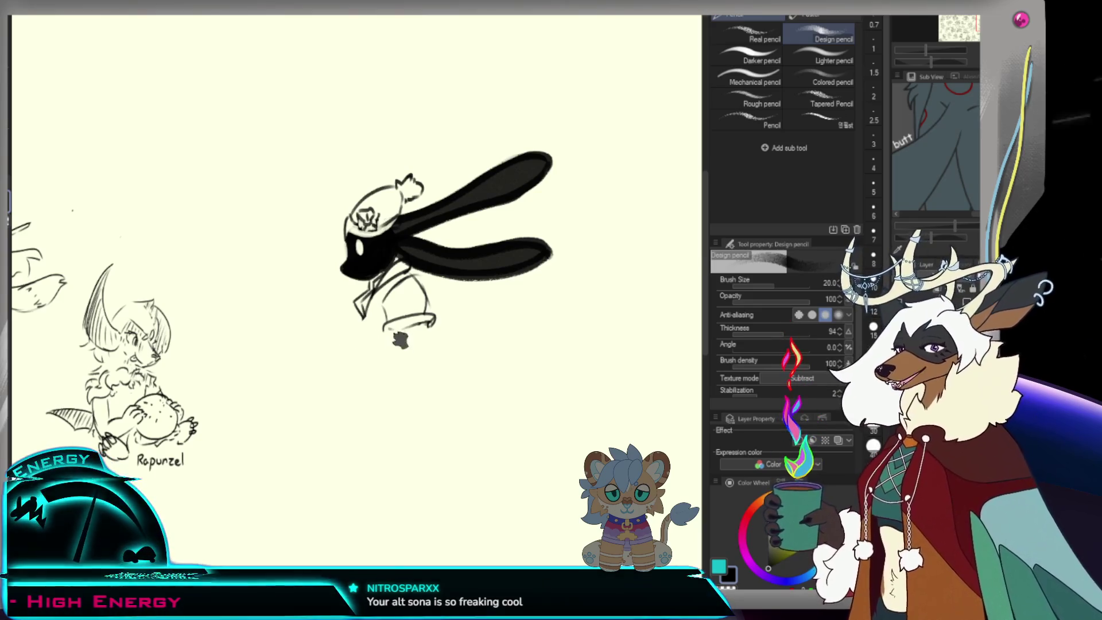
key("ctrl+z")
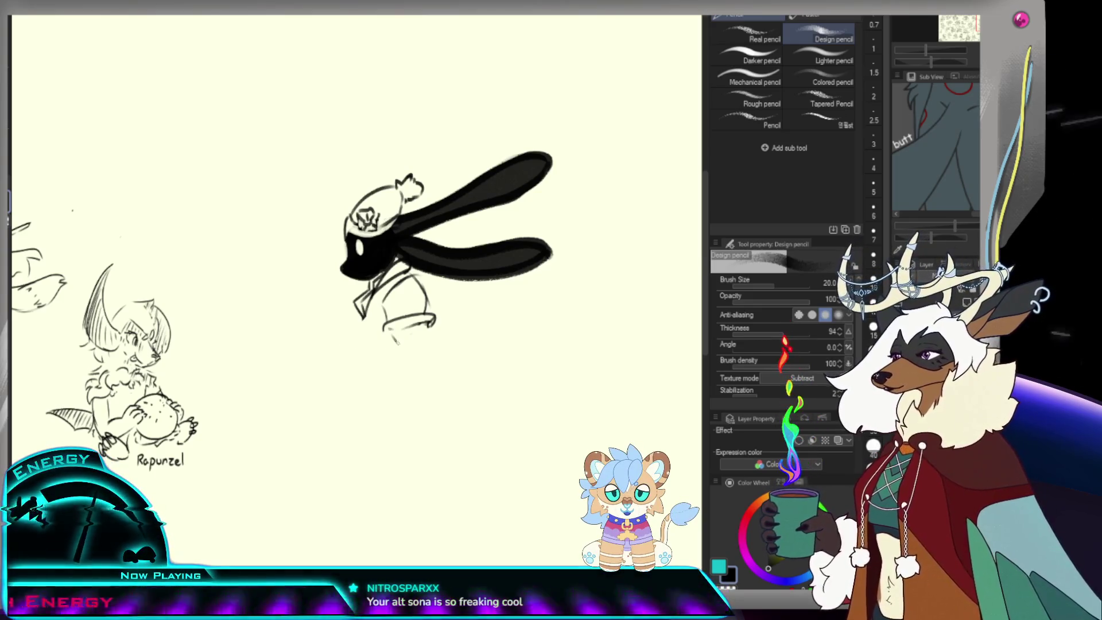
key("e")
mouse_move(434, 324)
left_mouse_down()
mouse_move(387, 327)
mouse_move(422, 293)
left_mouse_up()
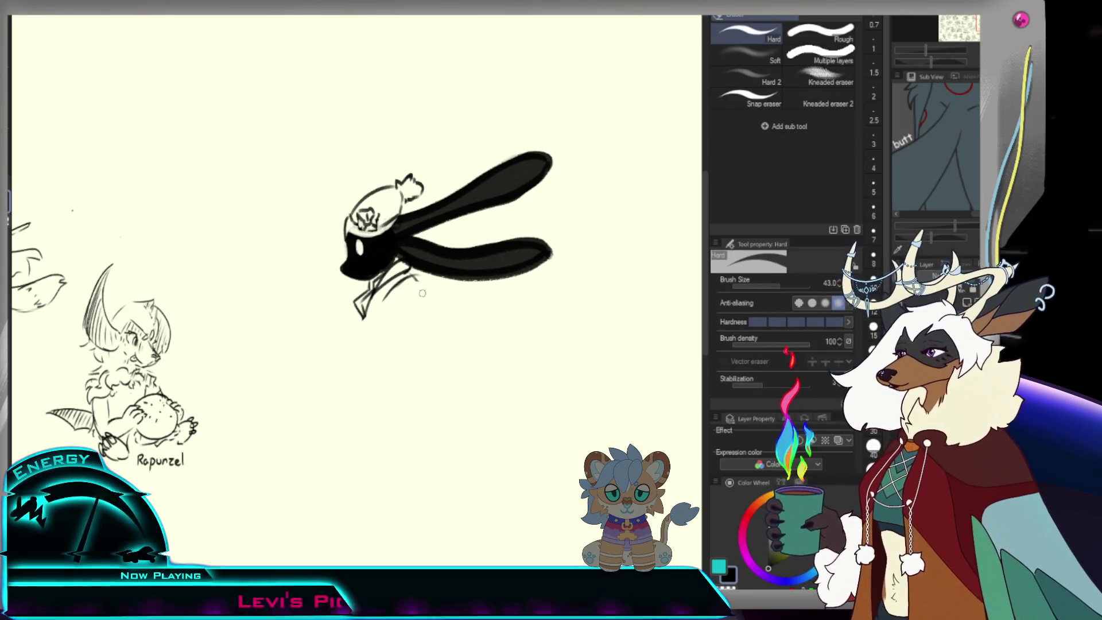
key("p")
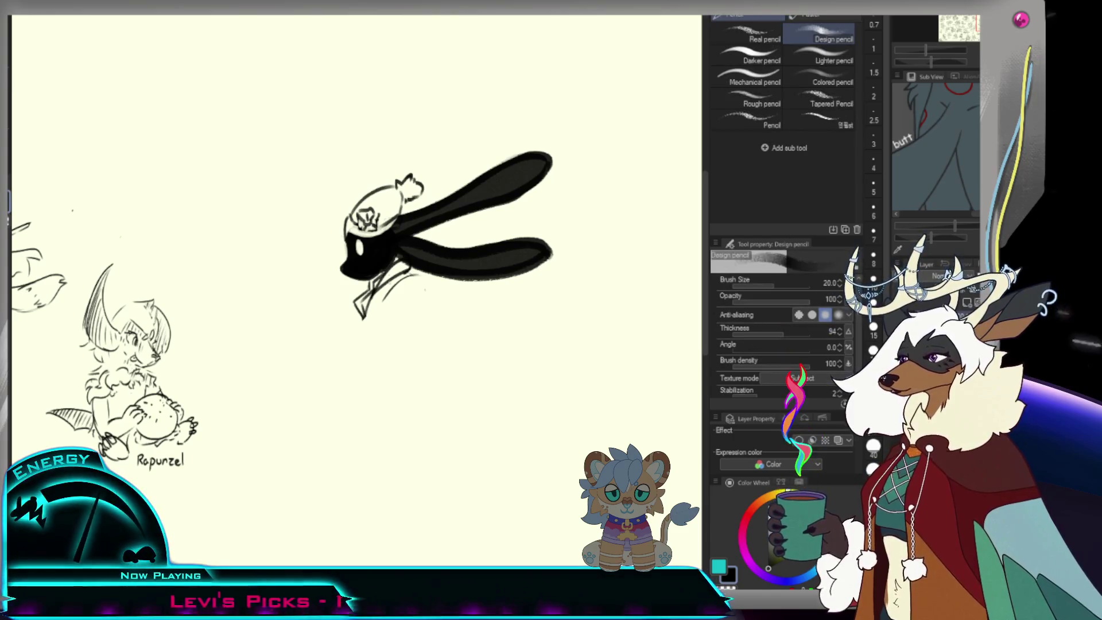
left_click_drag(392, 288, 415, 315)
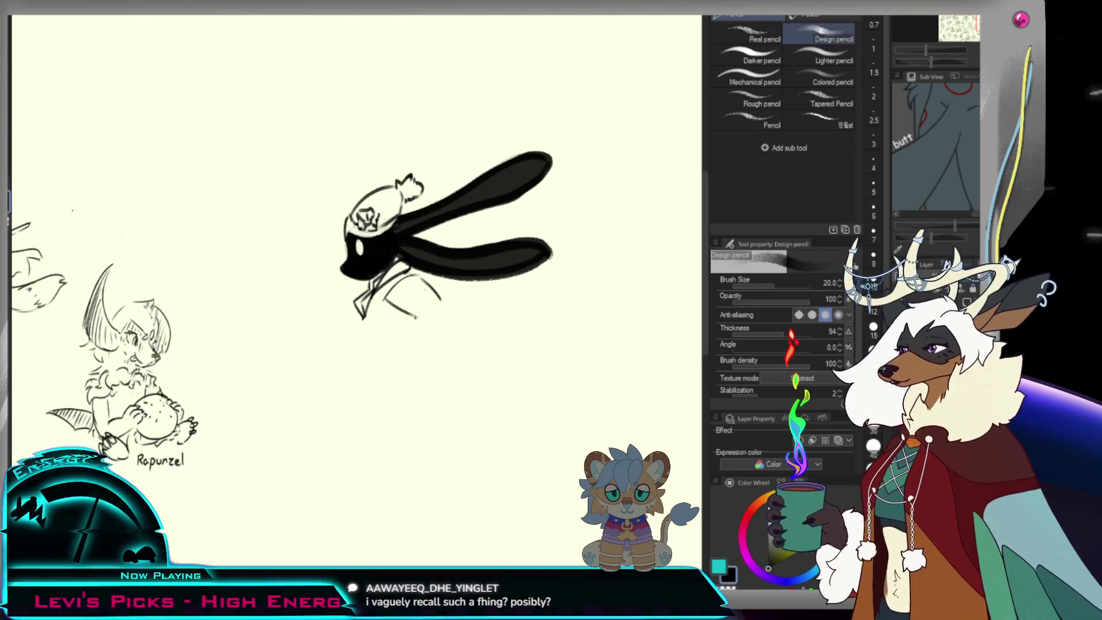
left_click_drag(385, 299, 445, 301)
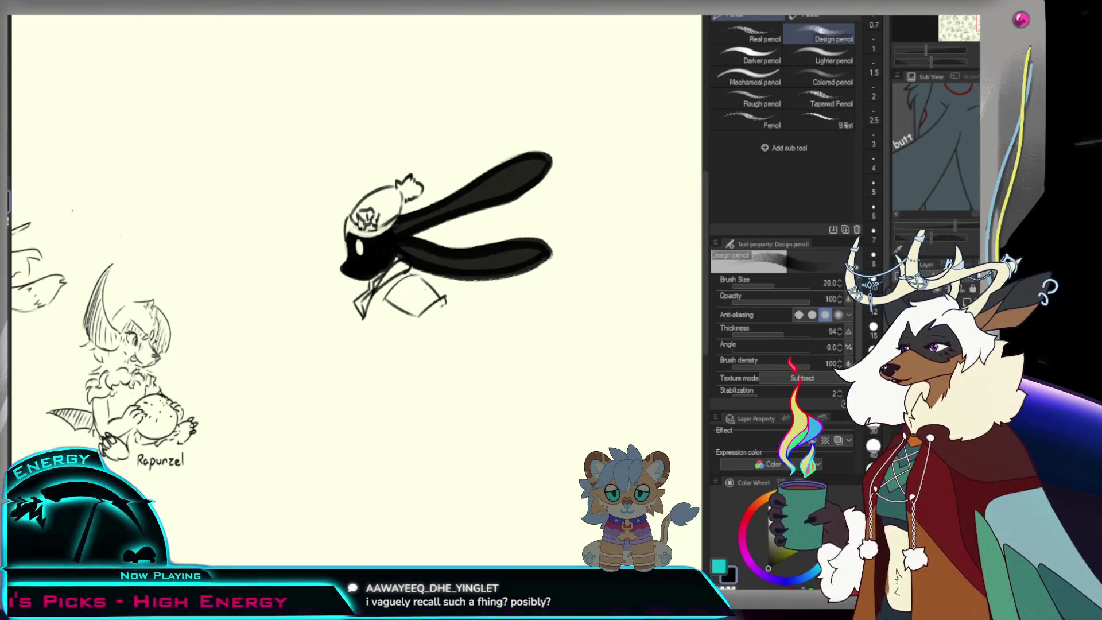
left_click_drag(422, 314, 470, 321)
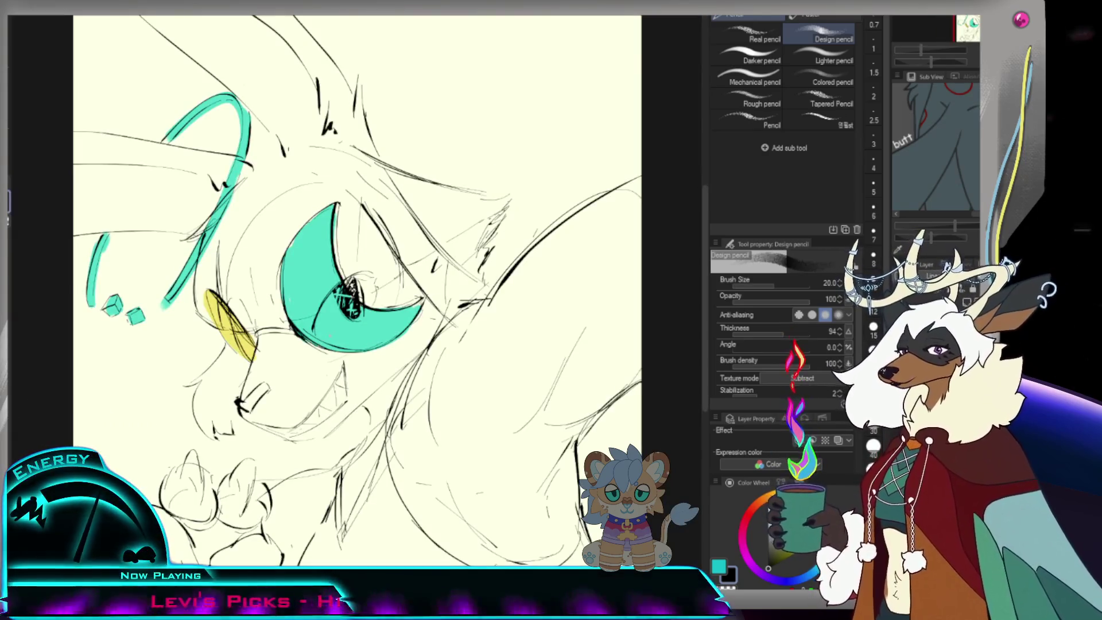
- Hide all palettes with Tab so the creature close-up fills the window
key("Tab")
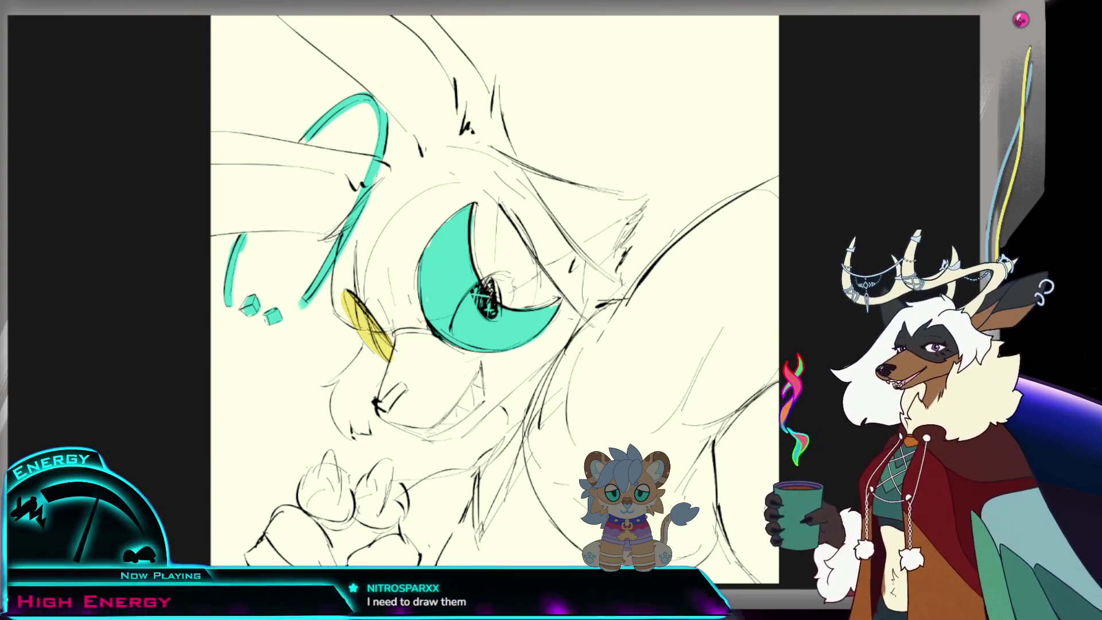
- Fit the canvas to the window, then zoom and pan left to recentre the figure
key("ctrl+0")
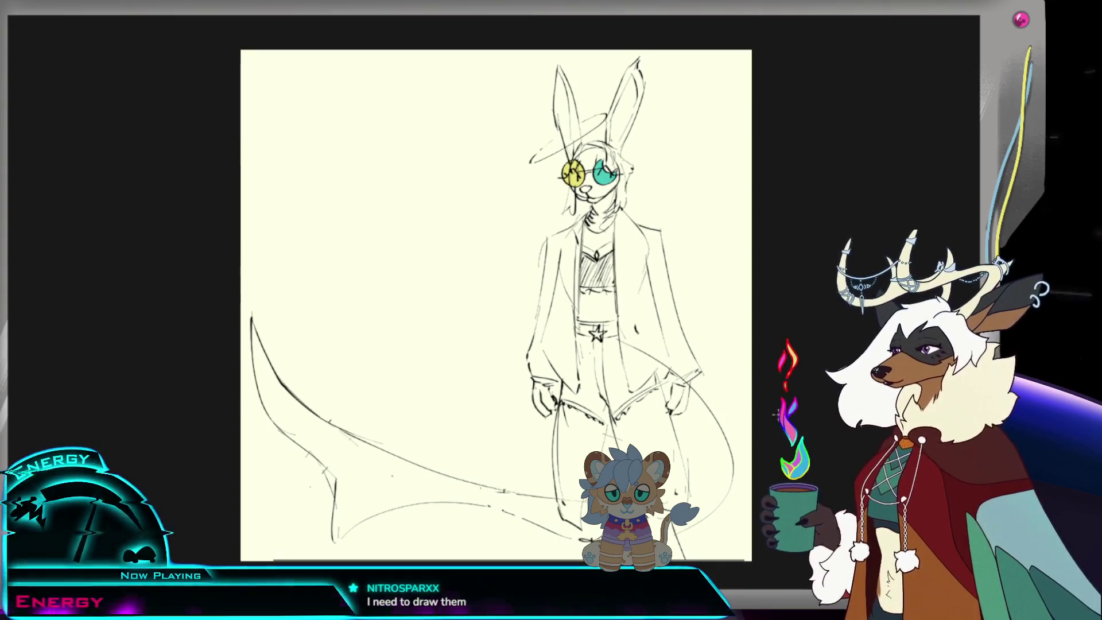
scroll(463, 349, "up", 1)
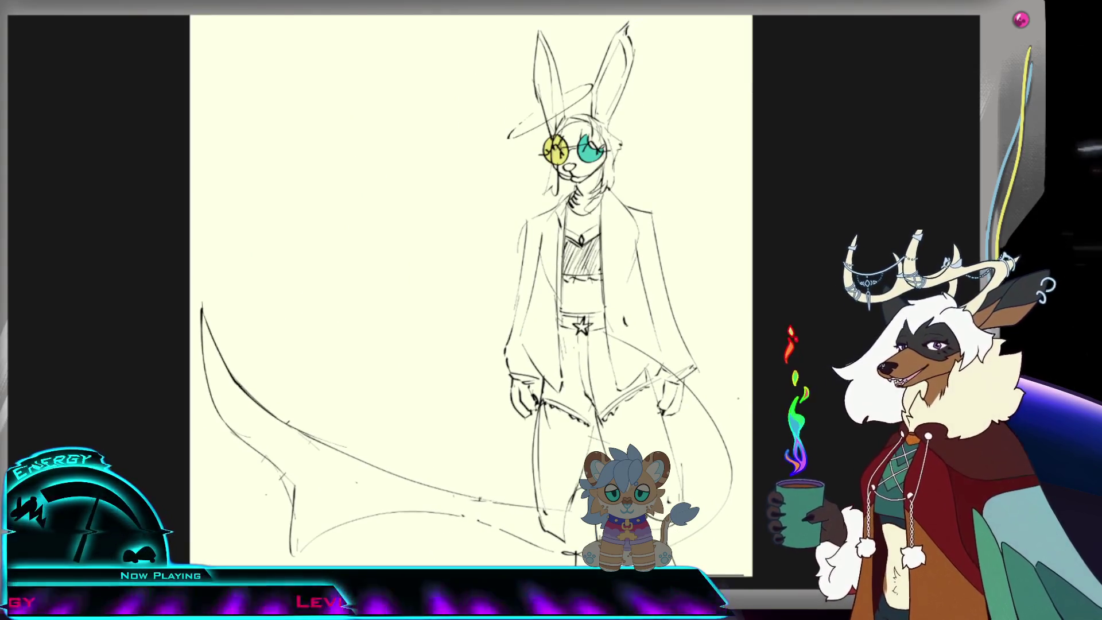
scroll(448, 348, "down", 1)
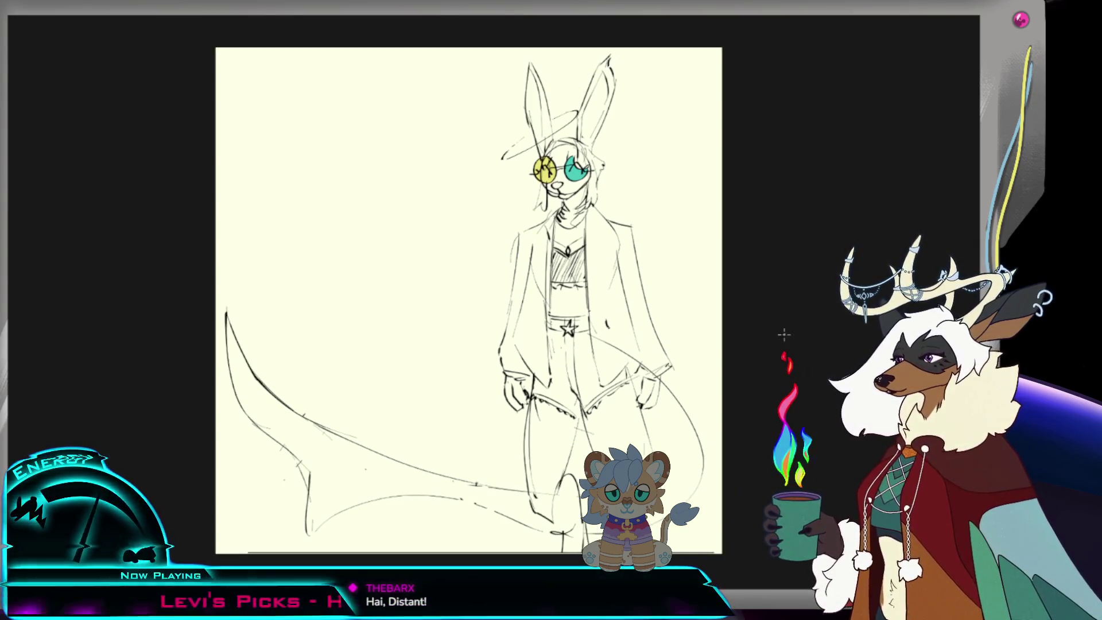
left_click_drag(774, 351, 657, 361)
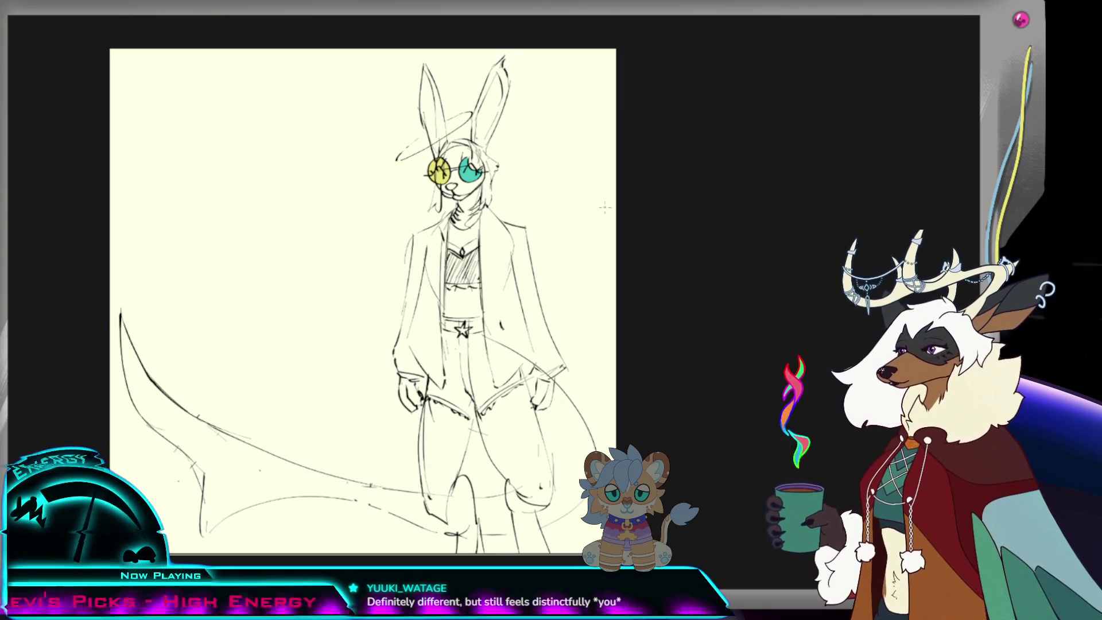
scroll(695, 256, "up", 2)
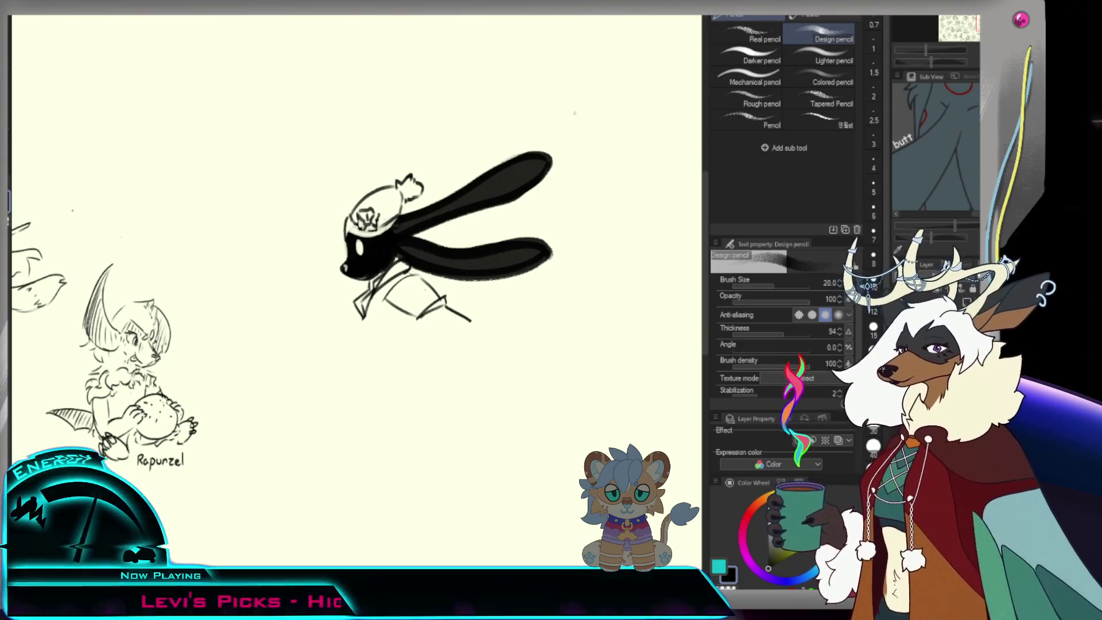
- Zoom out over the sketch sheet and back in on the black-eared bunny
key("slash")
key("ctrl+minus")
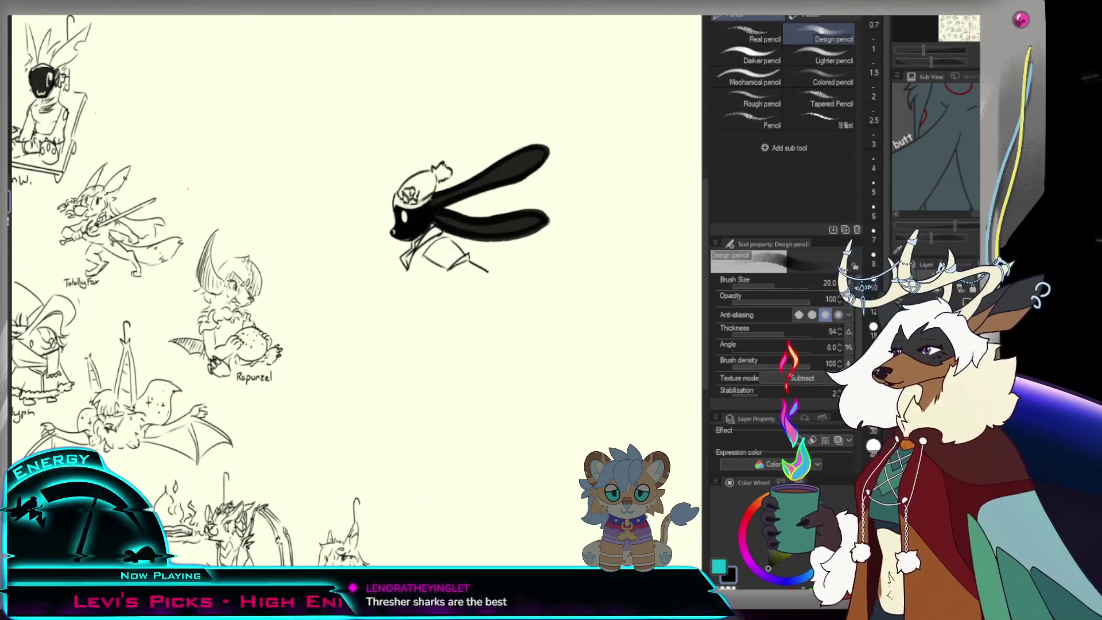
key("ctrl+plus")
key("p")
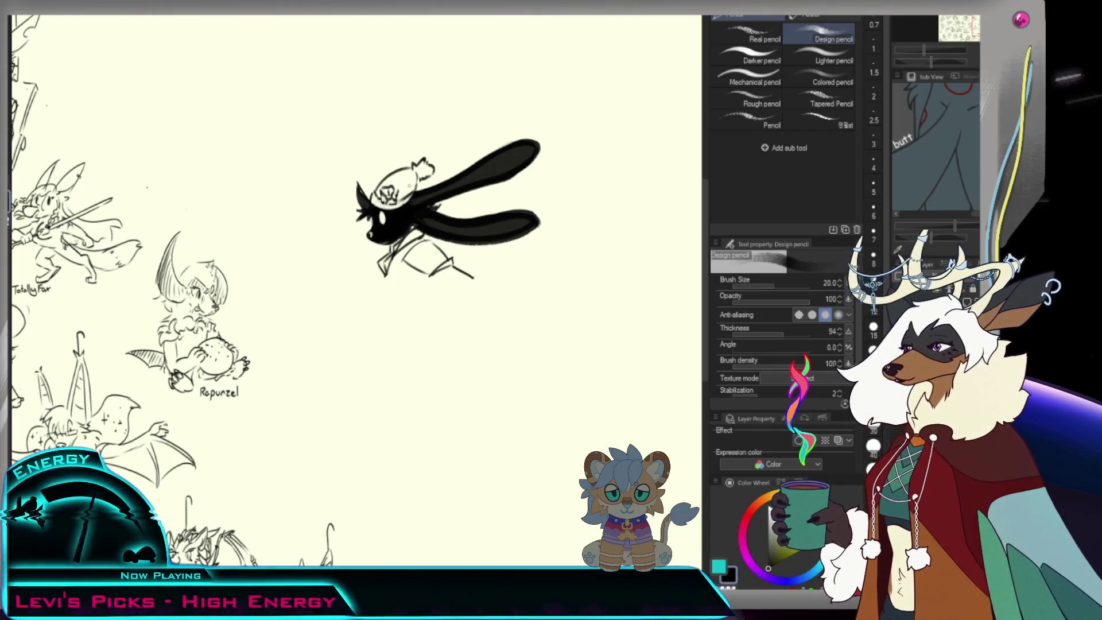
left_click(459, 230, "alt")
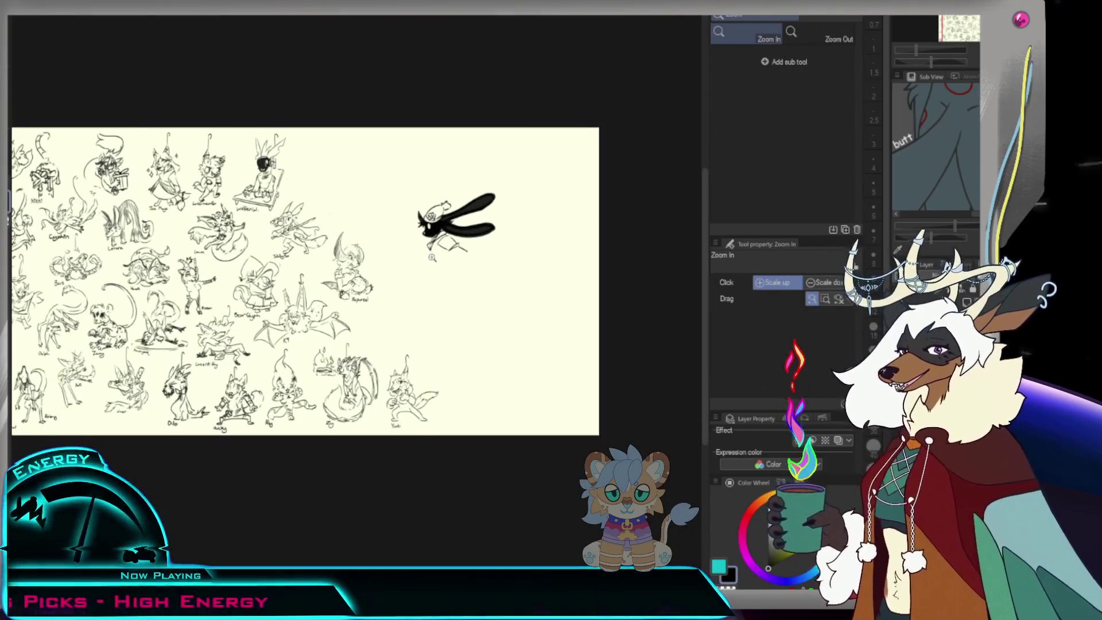
left_click(486, 235)
left_click(487, 235)
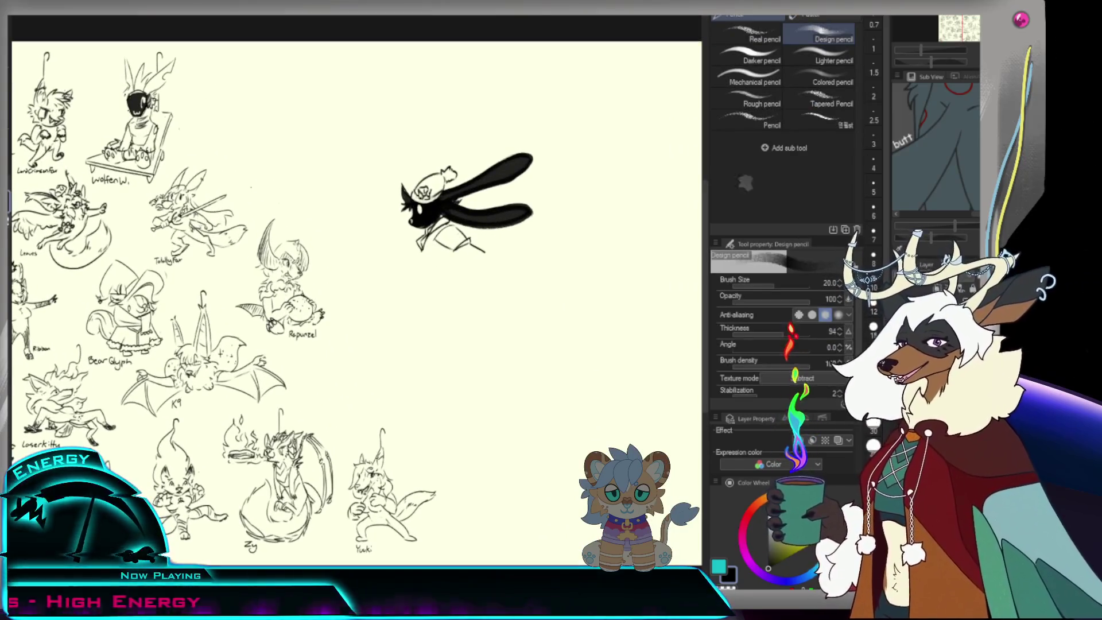
- Set the pencil size to 21.6 and draw a short body line under the collar
left_click_drag(786, 287, 798, 285)
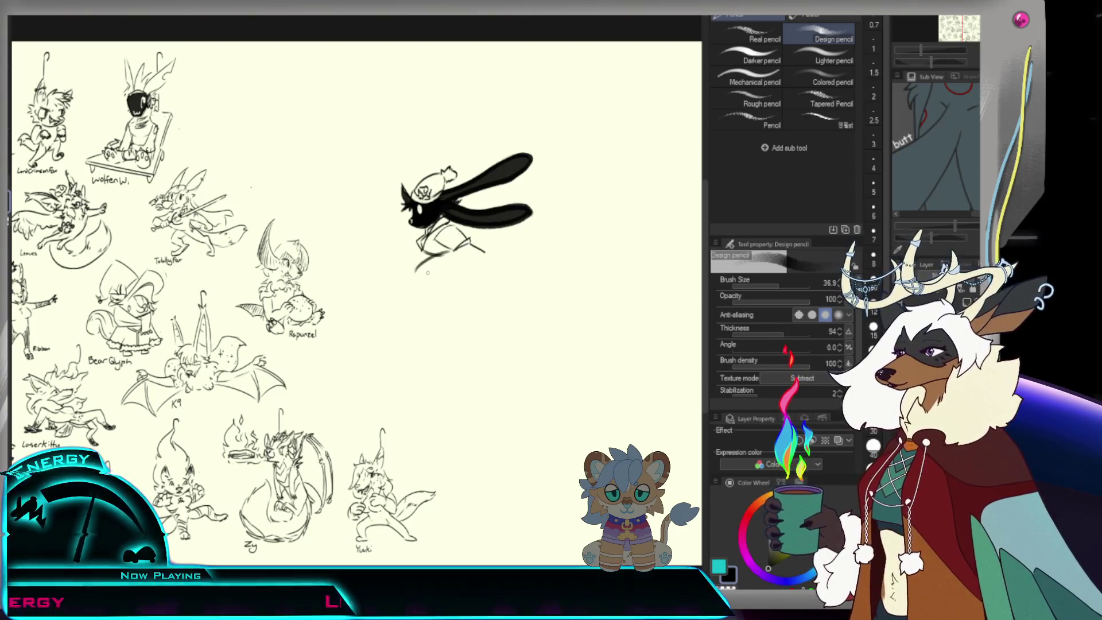
key("ctrl+z")
left_click_drag(795, 284, 774, 284)
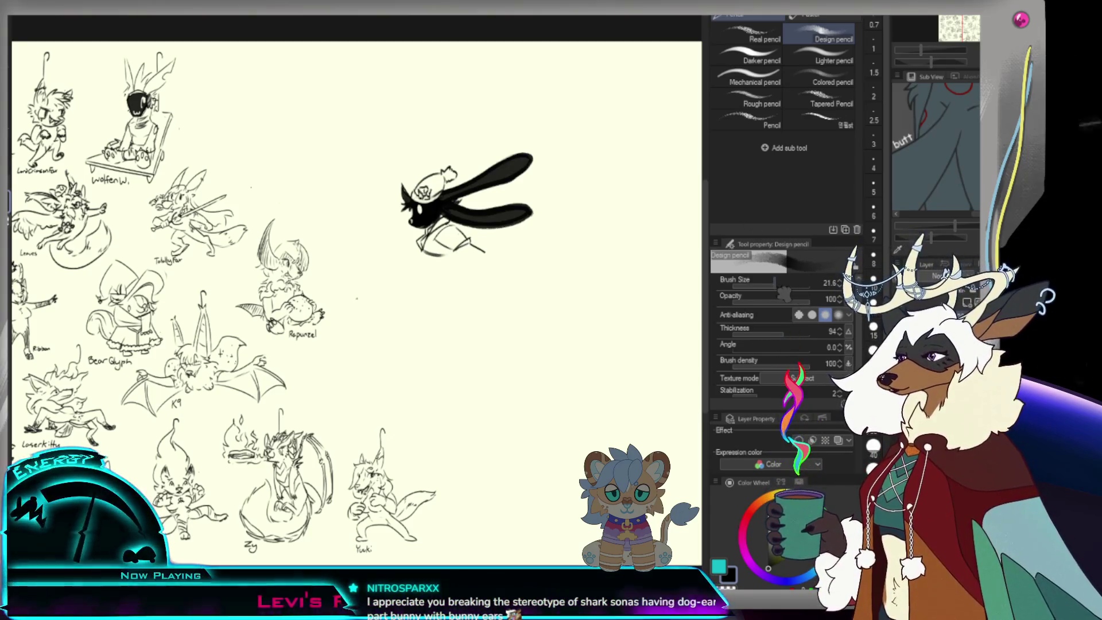
left_click_drag(422, 254, 460, 261)
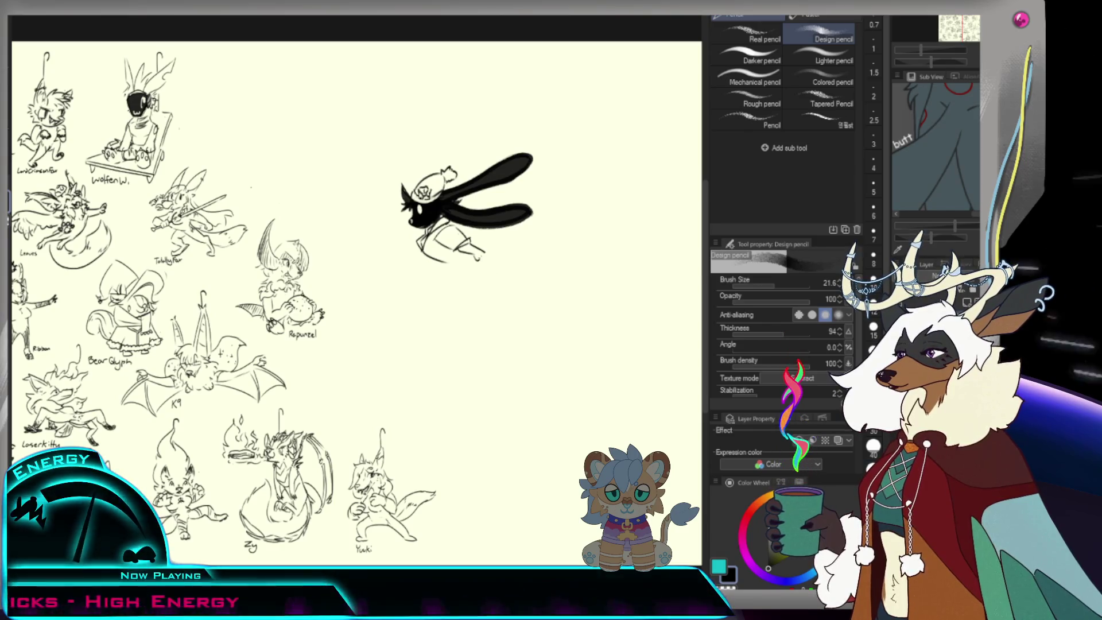
- Raise the pencil size to 73.7 and paint a solid black boot at the leg's end
key("ctrl+z")
key("e")
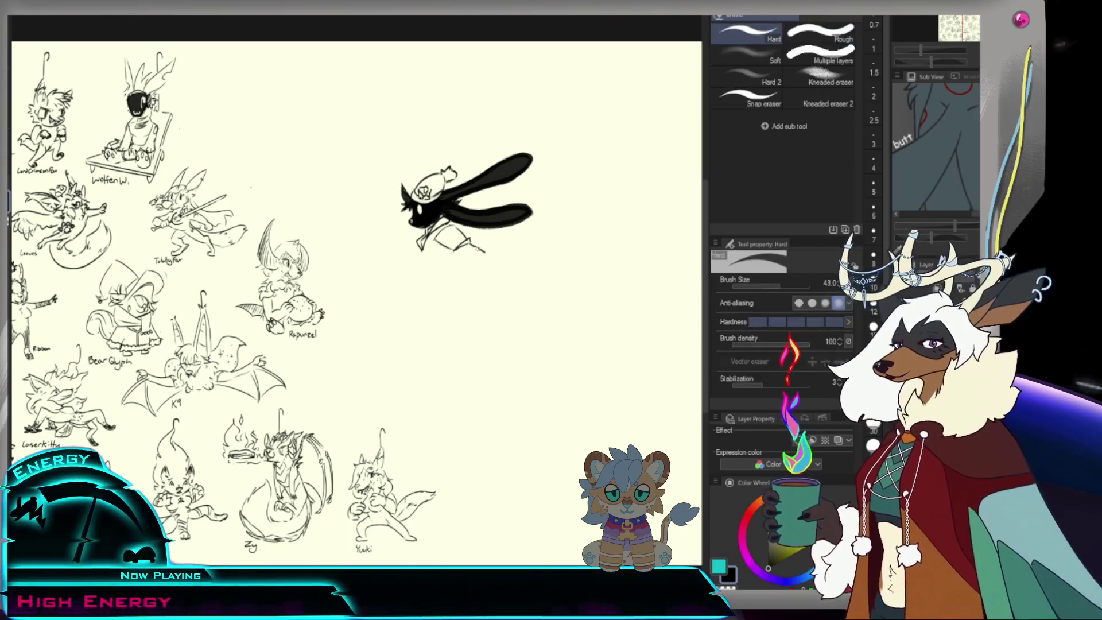
key("p")
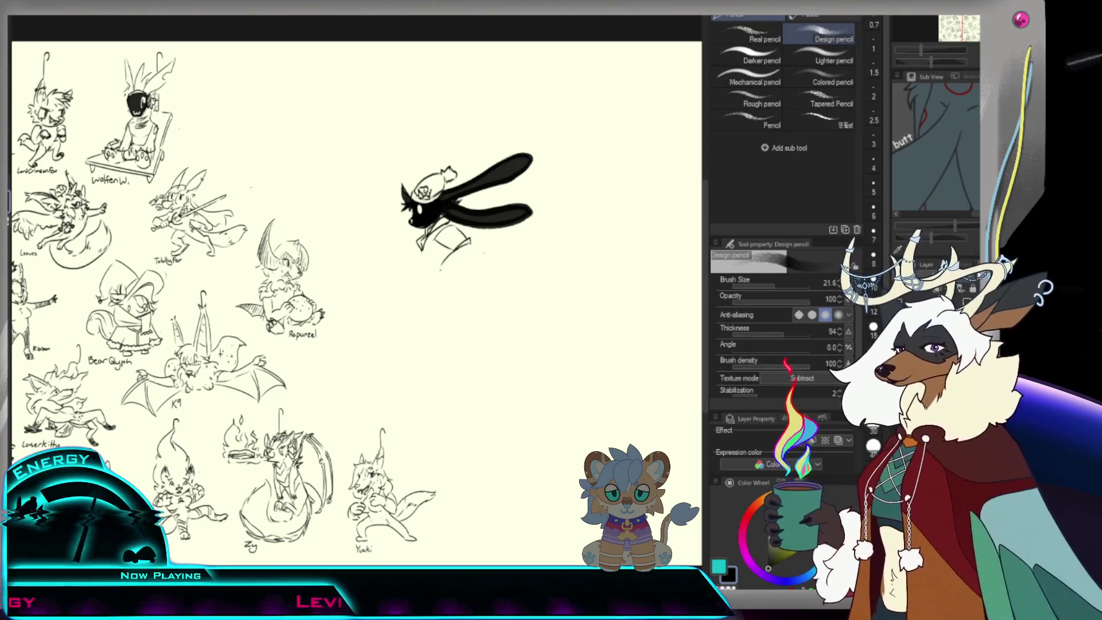
key("bracketright")
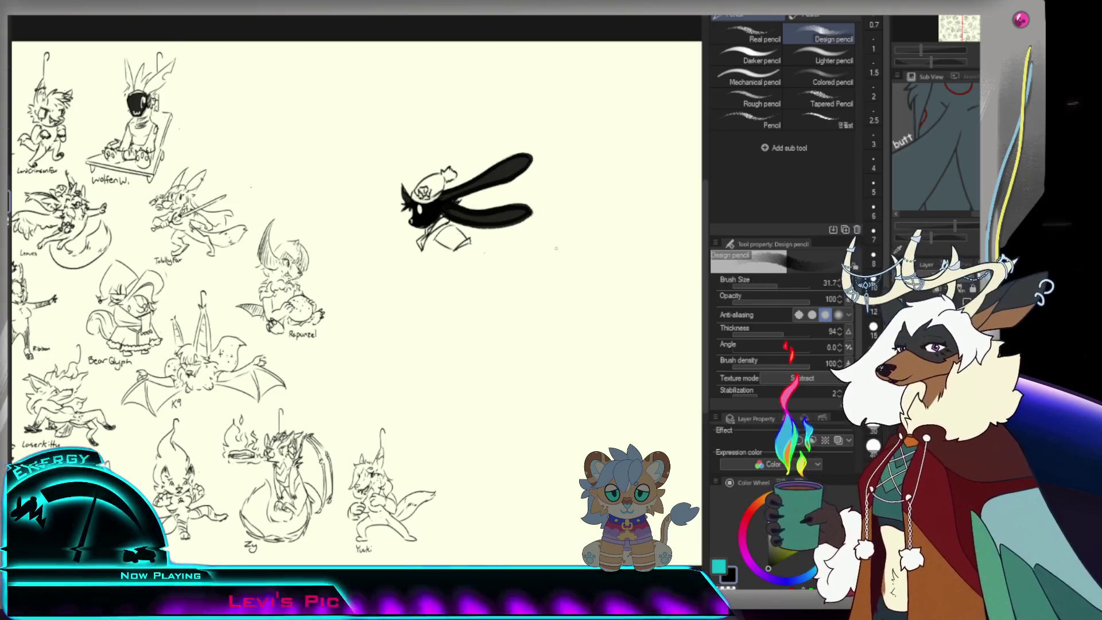
key("bracketright")
key("bracketright")
key("bracketright")
left_click_drag(443, 265, 479, 253)
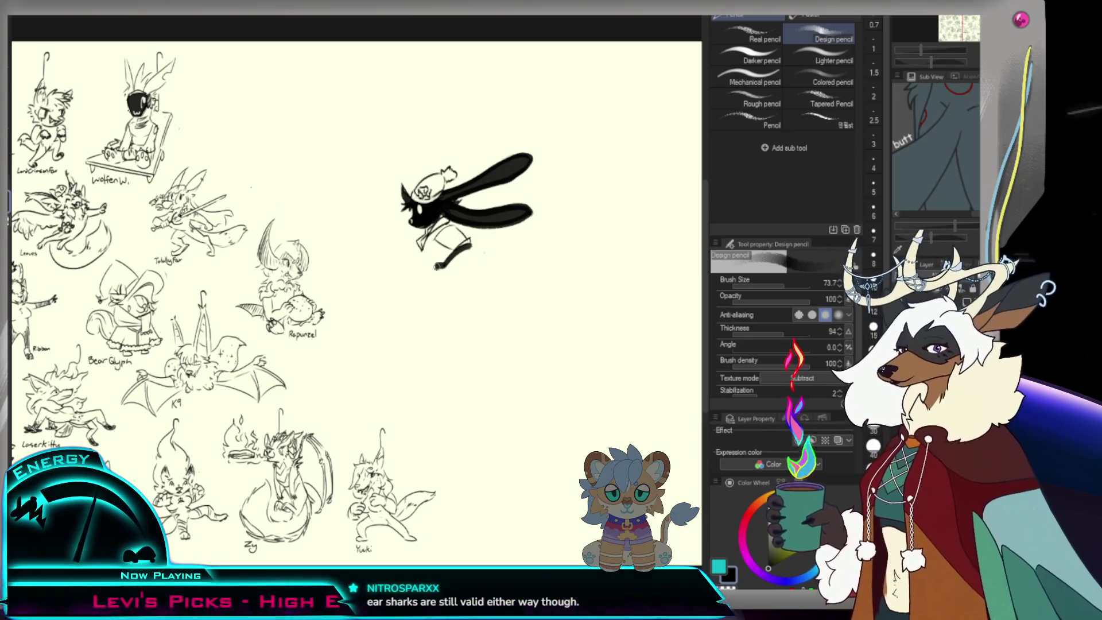
mouse_move(443, 264)
left_mouse_down()
mouse_move(442, 276)
mouse_move(454, 256)
left_mouse_up()
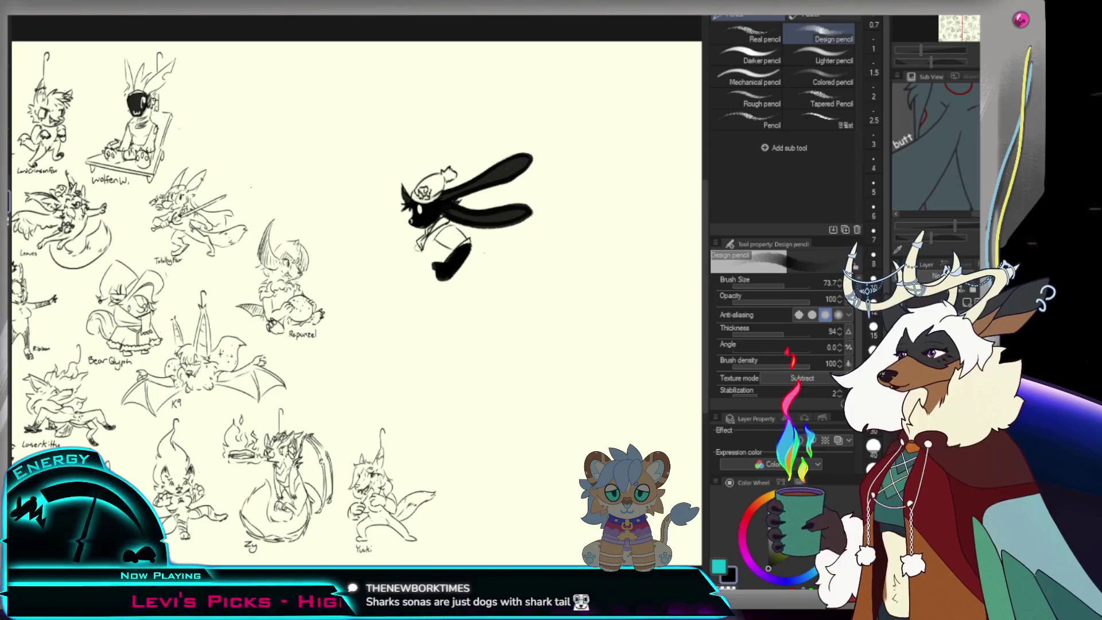
- Reduce the pencil size to 27.2 and undo a trial grey patch on the leg
key("bracketleft")
key("bracketleft")
key("bracketleft")
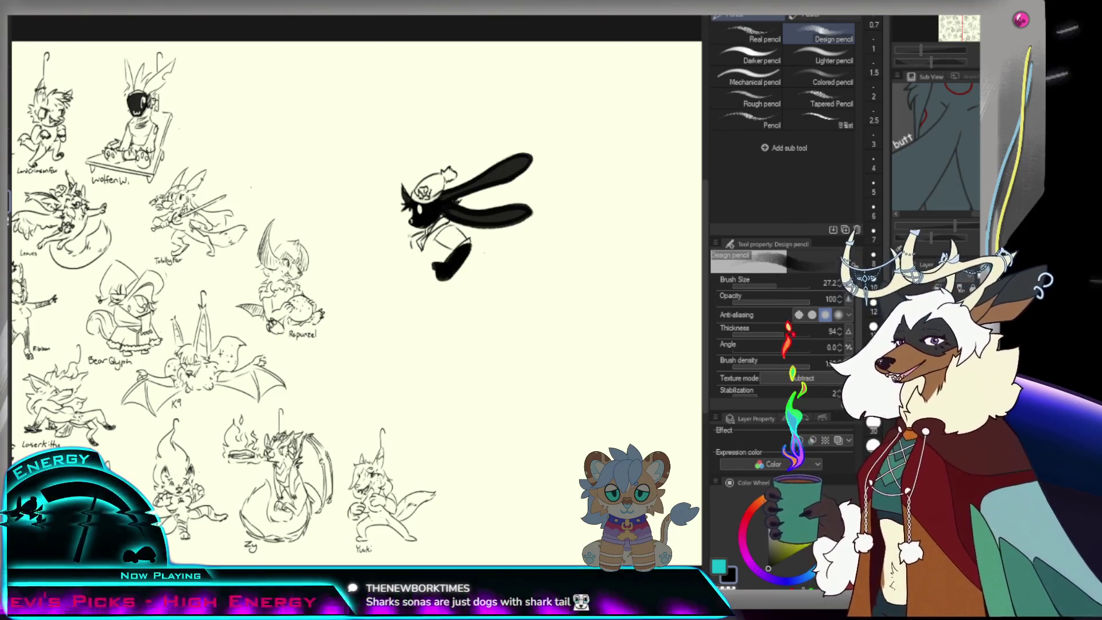
left_click_drag(416, 242, 424, 250)
key("ctrl+z")
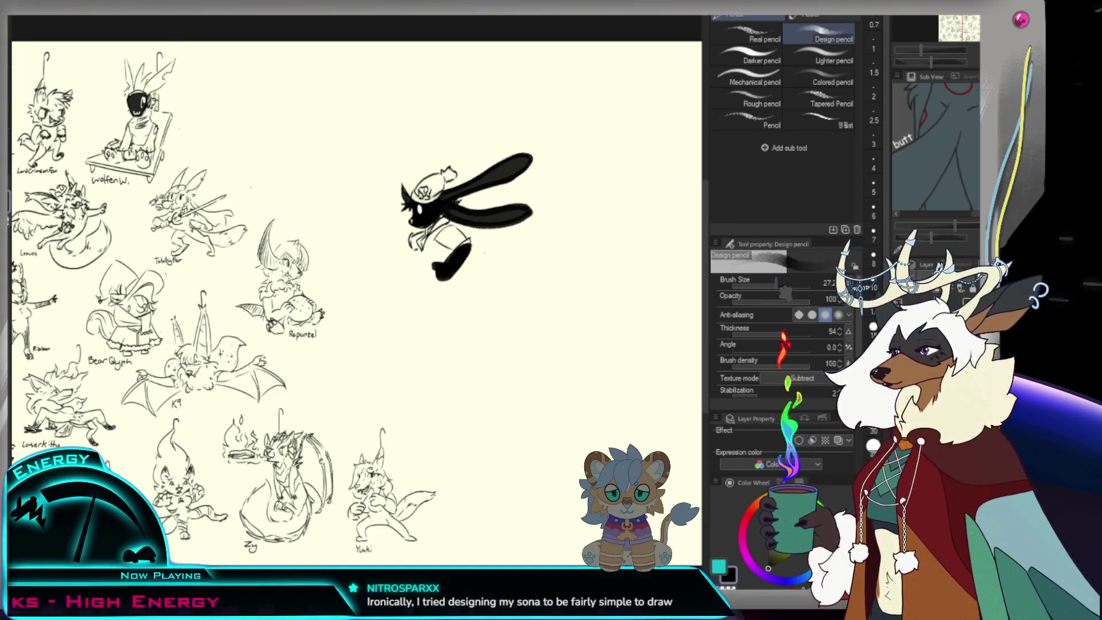
left_click(545, 335, "alt")
left_click(545, 335)
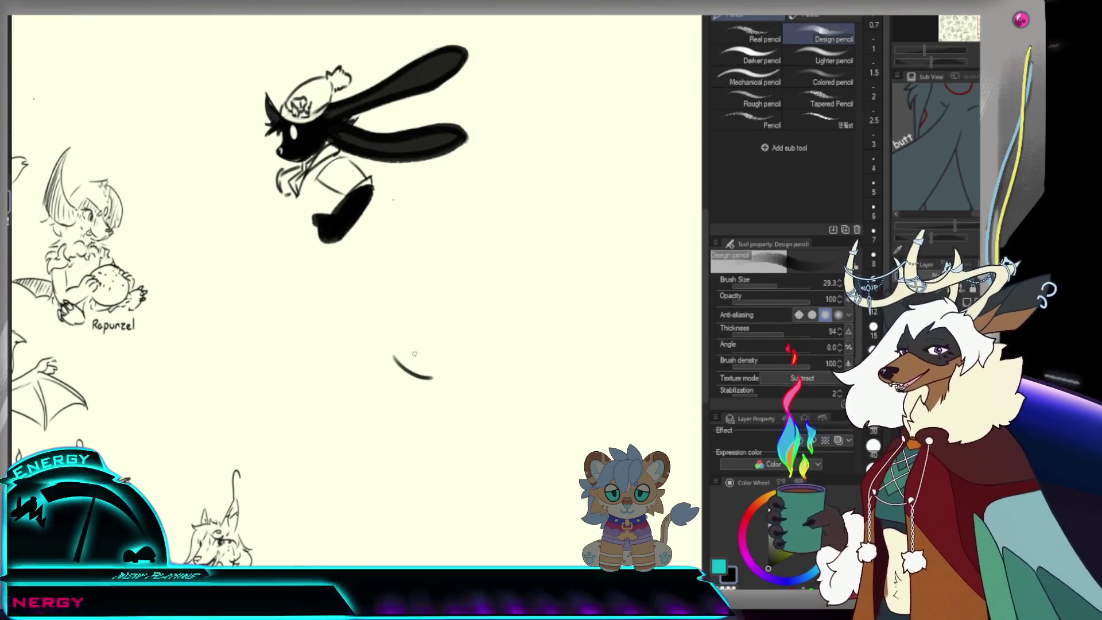
- Sketch the shark-like tail below the bunny: a curved base stroke, long upper edge, parallel line and short fin
mouse_move(395, 355)
left_mouse_down()
mouse_move(430, 382)
mouse_move(480, 294)
mouse_move(637, 179)
left_mouse_up()
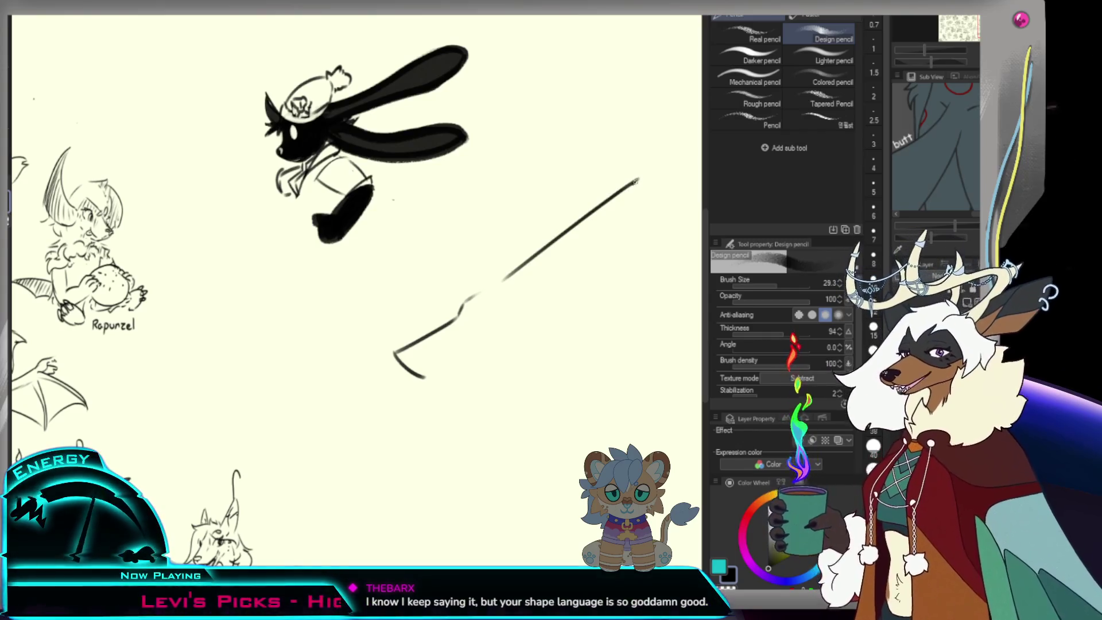
left_click_drag(619, 226, 555, 313)
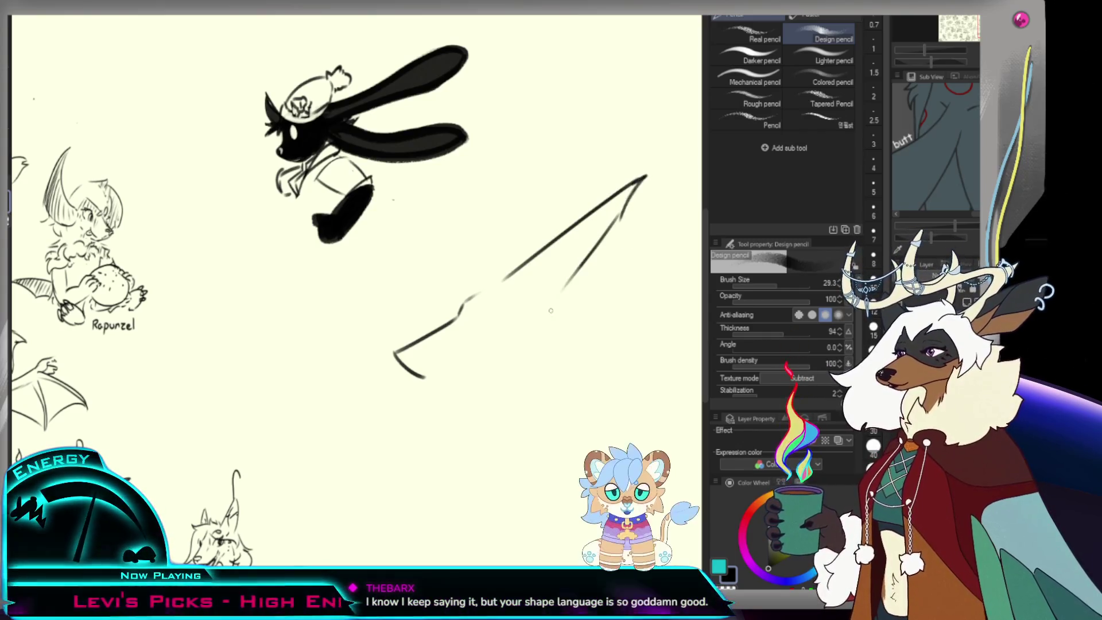
left_click_drag(569, 235, 520, 288)
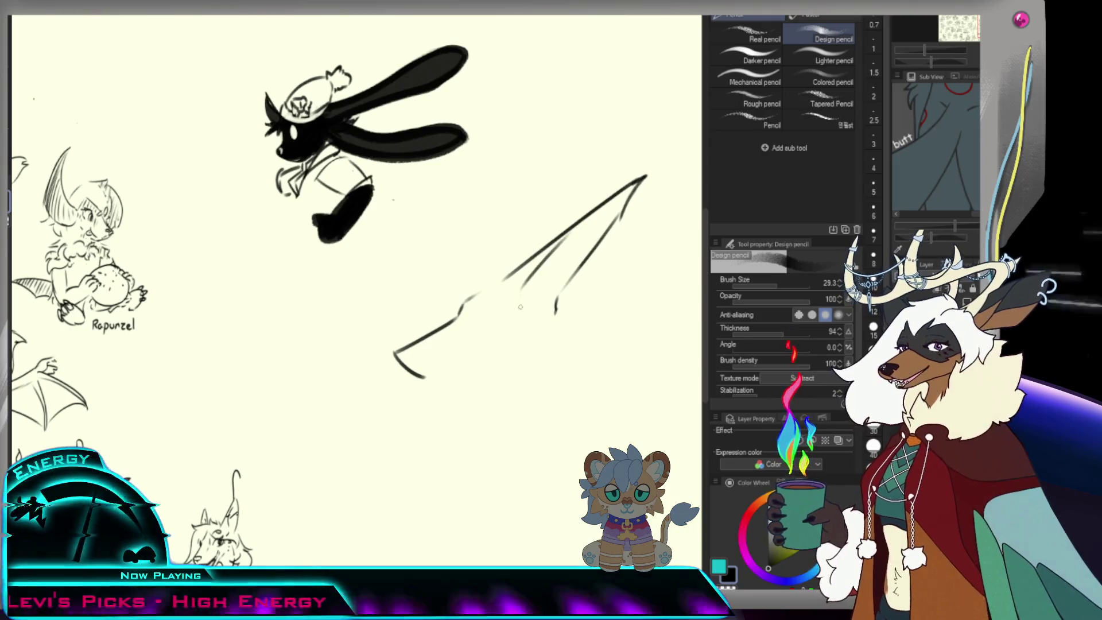
left_click_drag(469, 315, 474, 332)
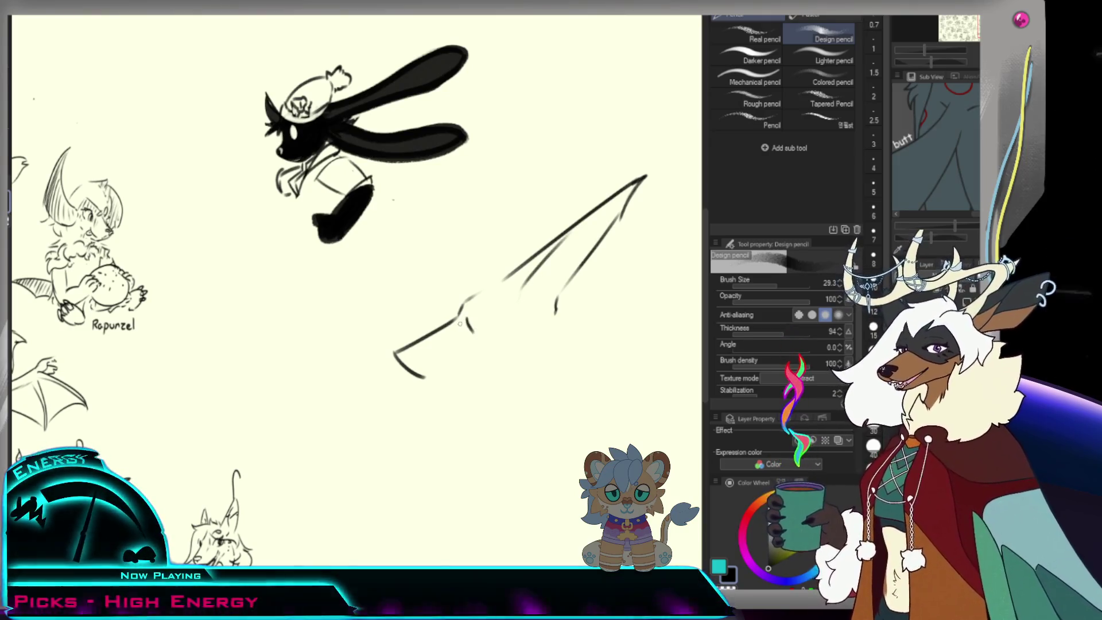